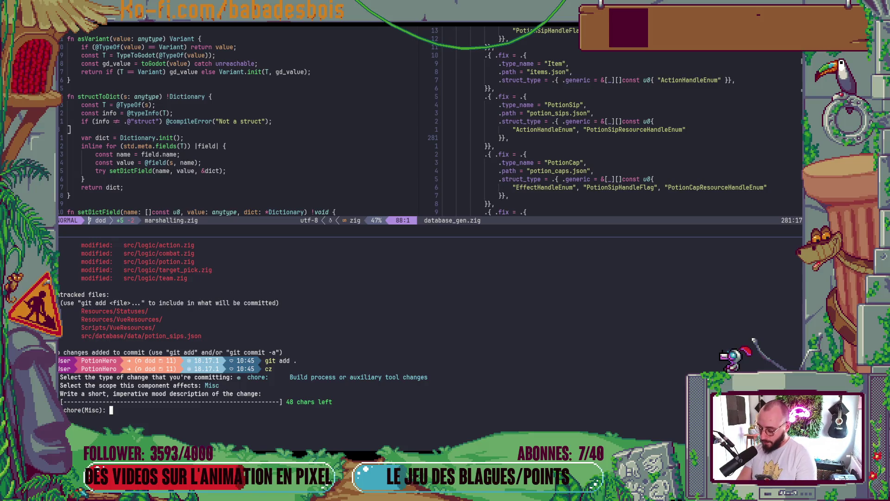
- Commit as 'Front end: dispaay one static state', close the terminal split, and switch to Godot
type("Front end")
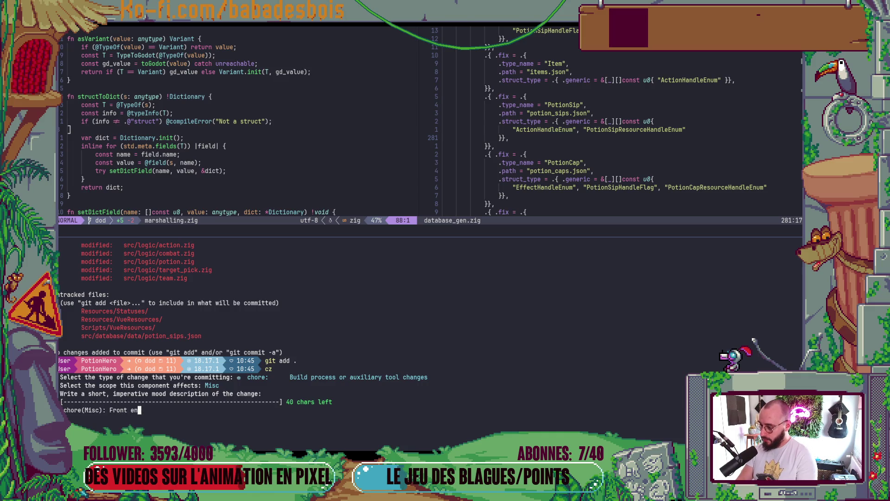
type(": ")
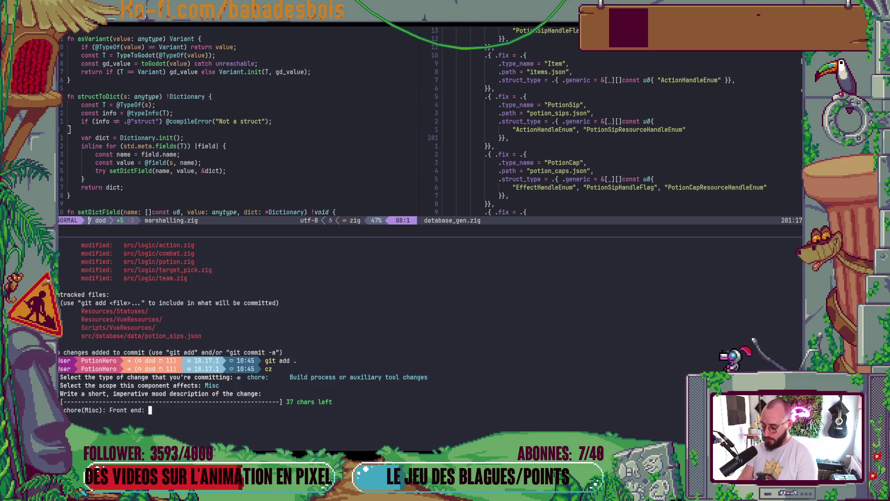
type("dispa")
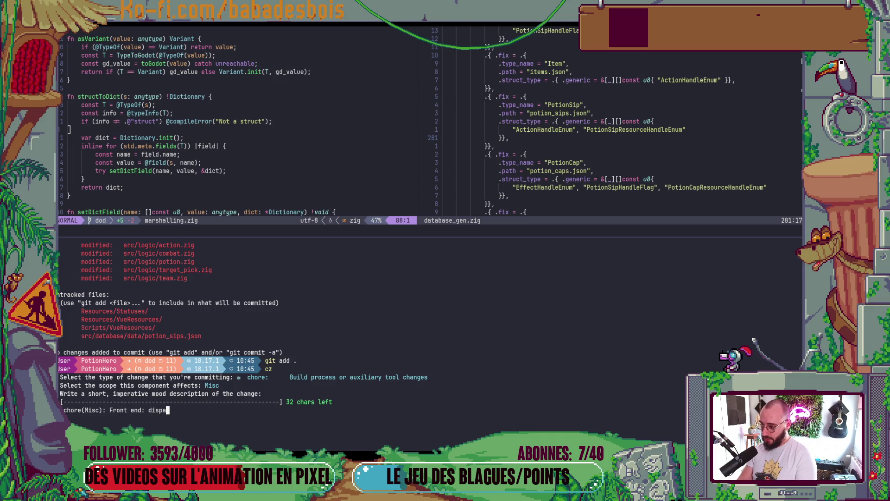
type("ay one sta")
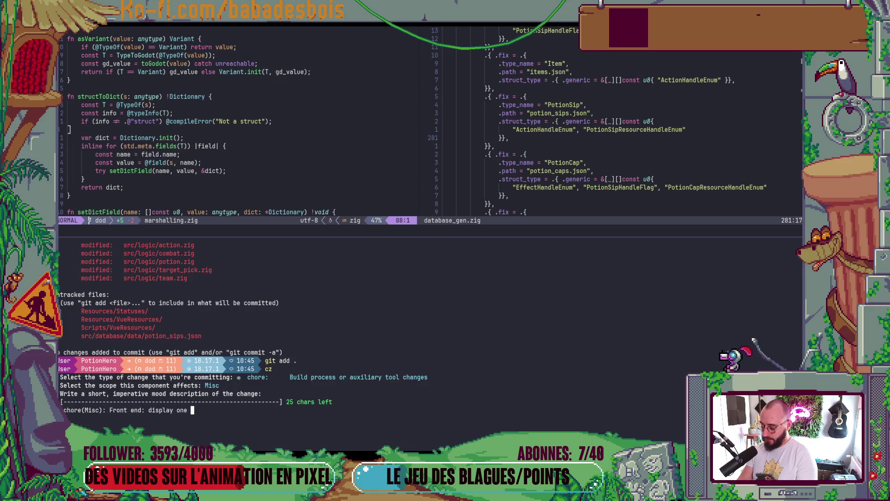
type("tic state")
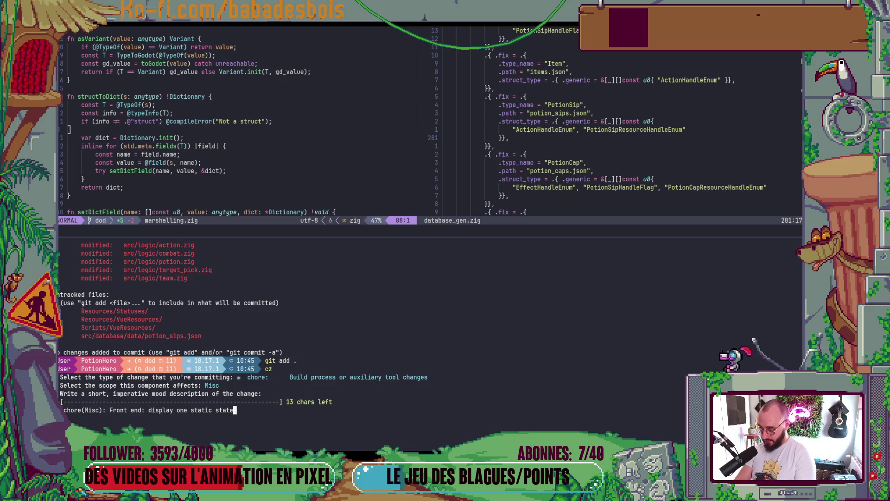
key("Return")
key("Return")
key("Return")
key("Return")
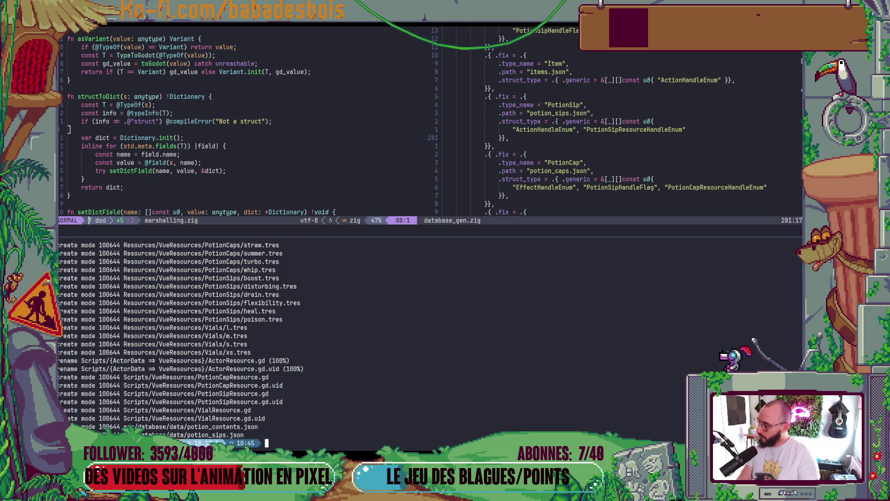
key("ctrl+backslash")
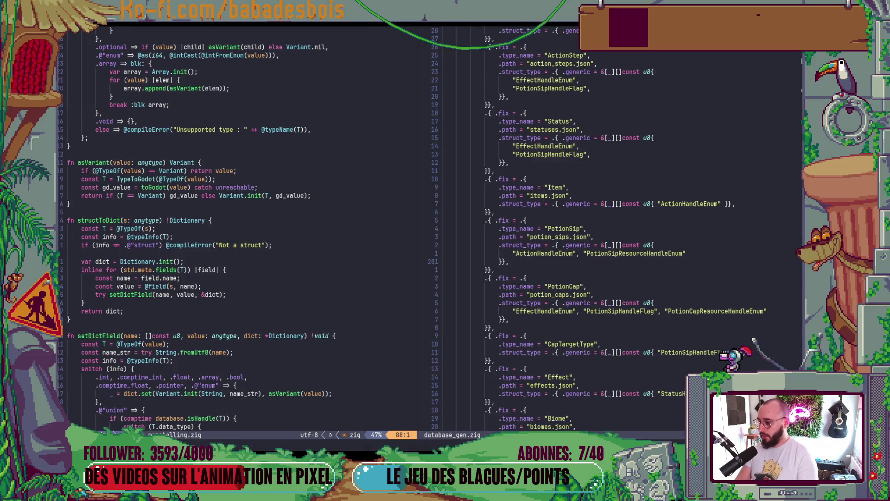
key("alt+Tab")
key("Tab")
key("Tab")
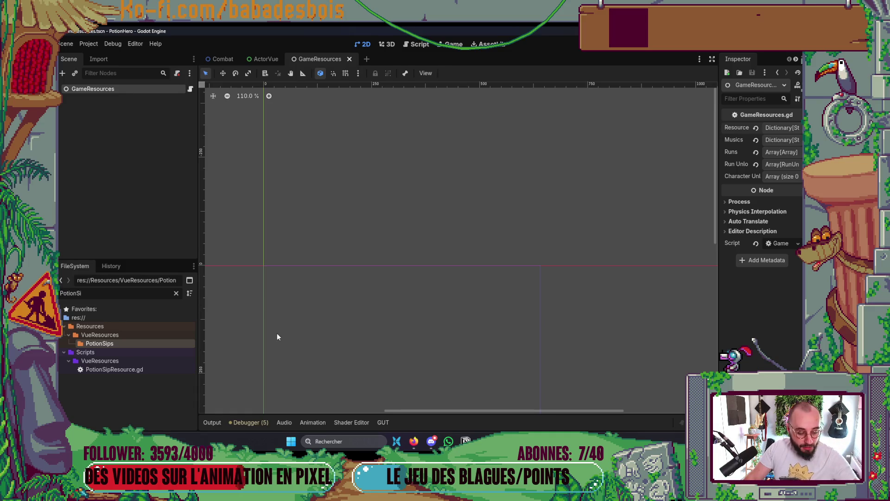
- Test-run the game, stop it, and mute the Master audio bus
key("F5")
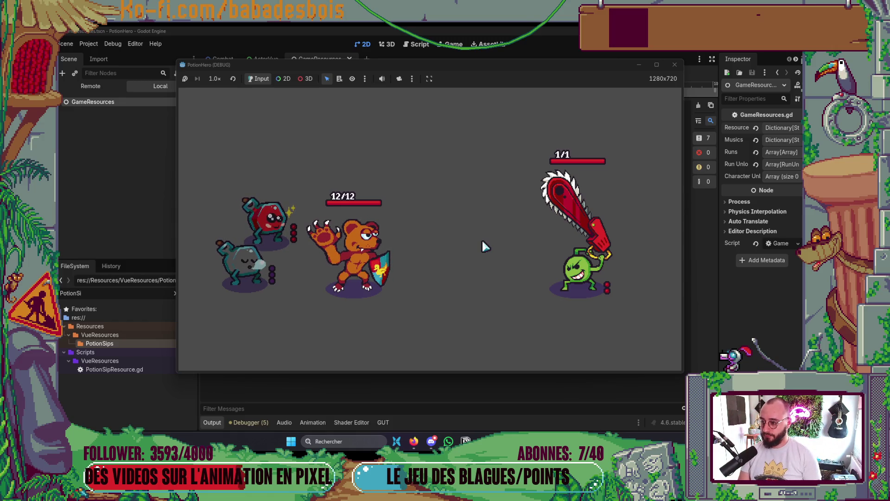
left_click(675, 64)
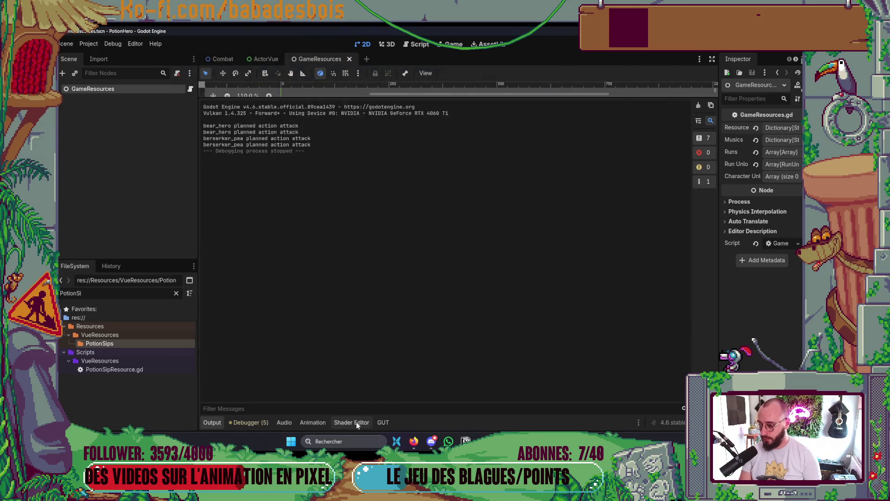
left_click(311, 422)
left_click(283, 419)
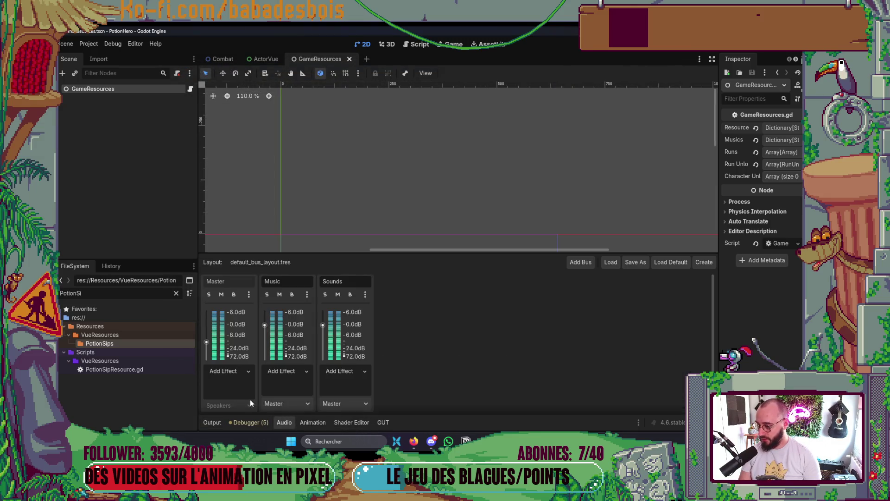
left_click(223, 295)
- Relaunch PotionHero without sound, close it, and switch back to the code editor
left_click_drag(484, 174, 495, 160)
key("F5")
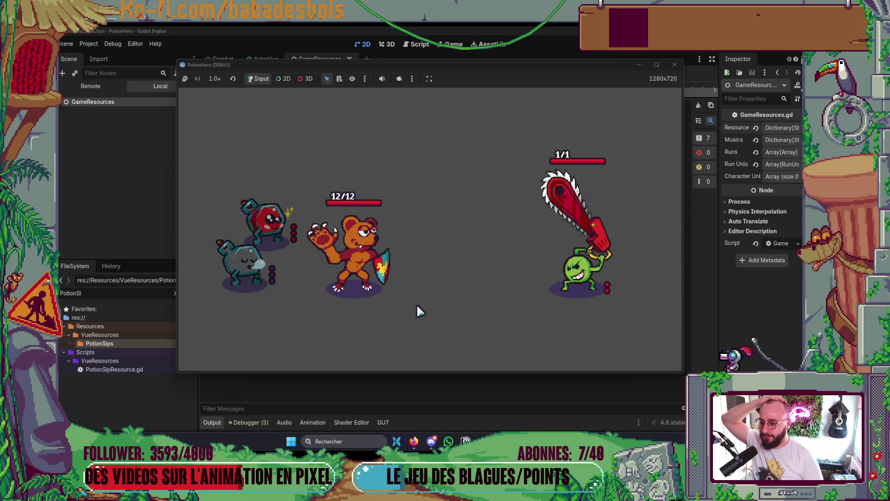
left_click(675, 65)
key("alt+Tab")
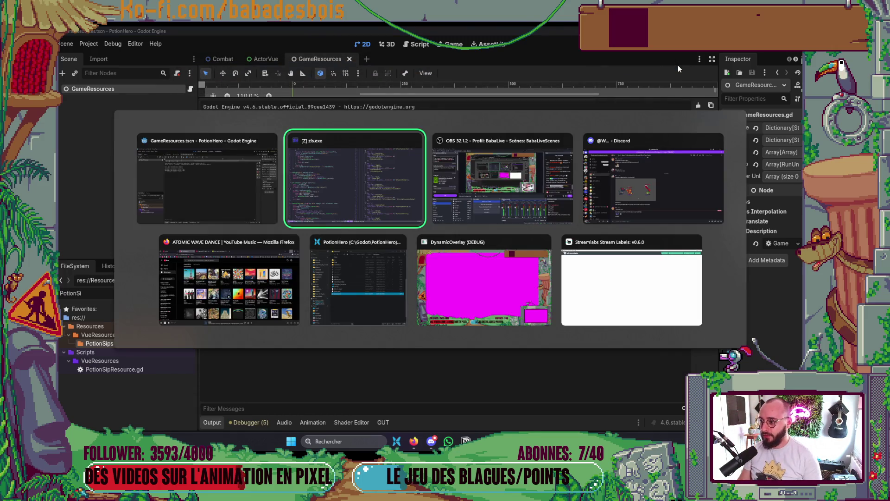
- Search the file finder for 'COmba' and open Scripts/BiomeRoom/Combat/Combat.gd
left_click(256, 241)
key("space")
key("f")
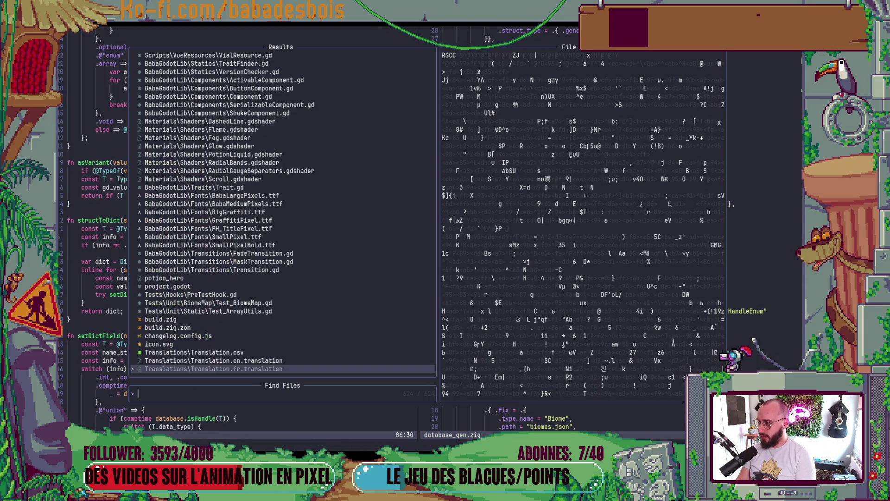
key("Escape")
key("space")
type("f")
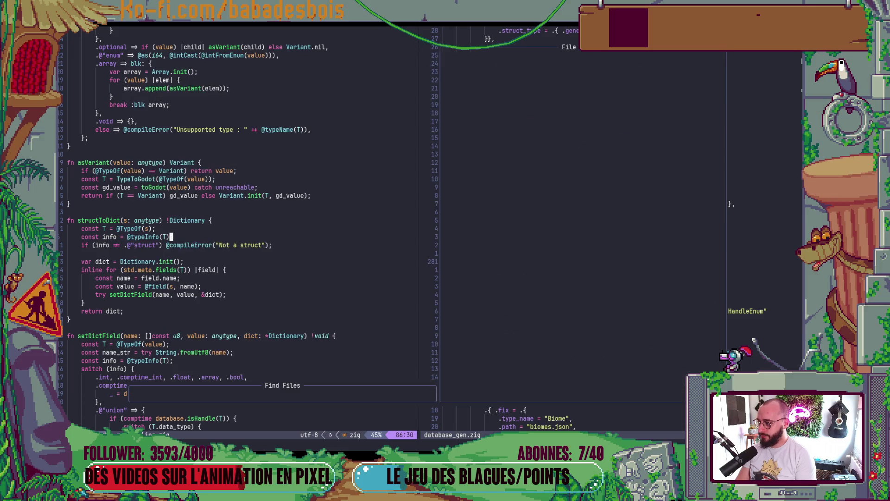
type("comba")
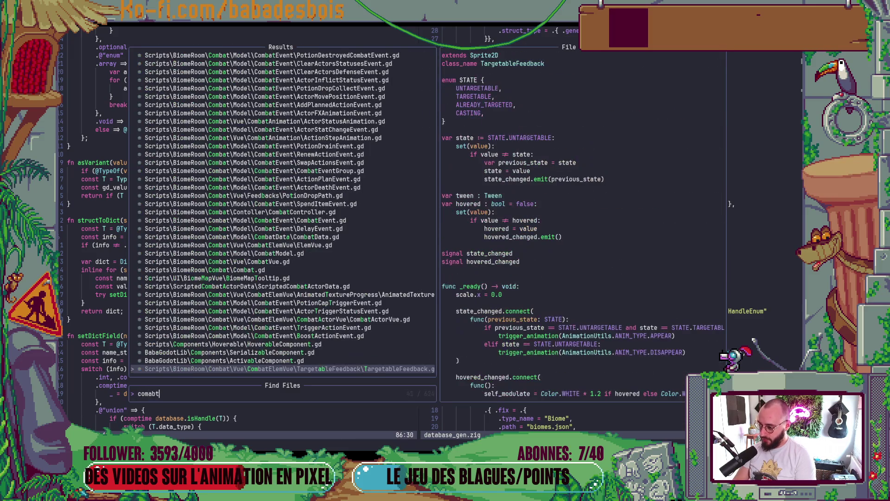
key("Escape")
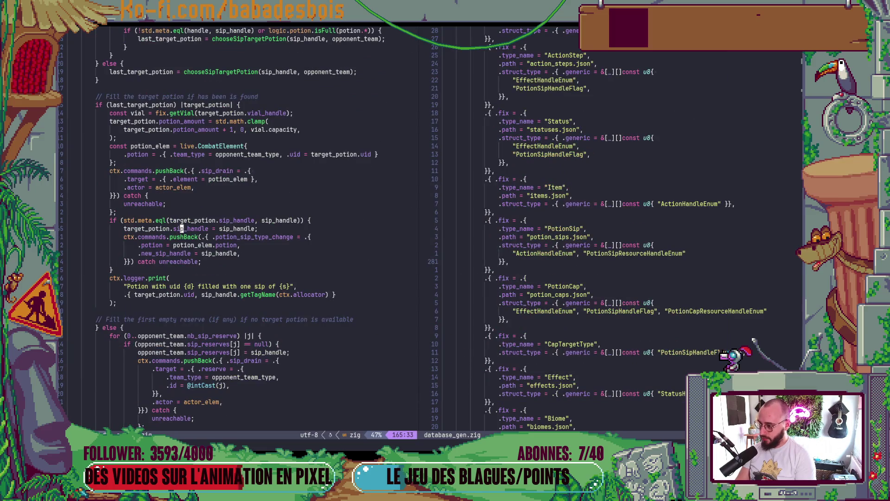
key("space")
type("fCOmbat")
key("Up")
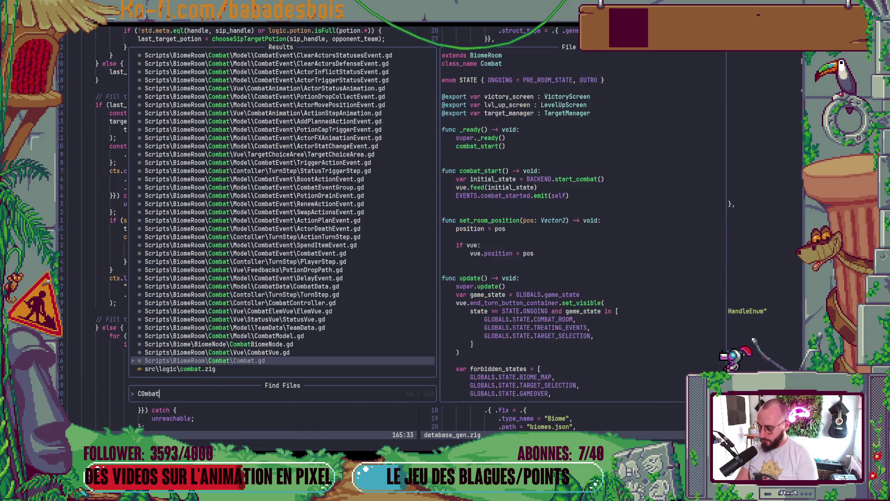
key("Return")
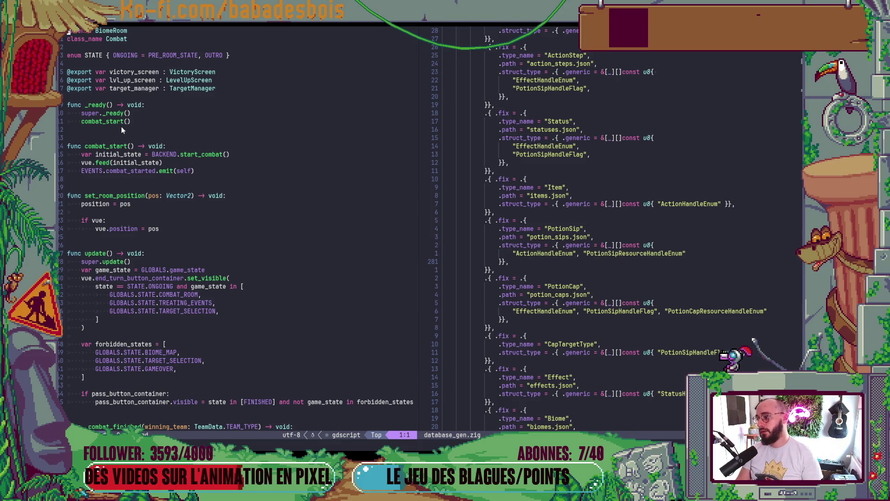
- Place the cursor on initial_state in combat_start and search the finder for 'bcombat'
left_click(150, 165)
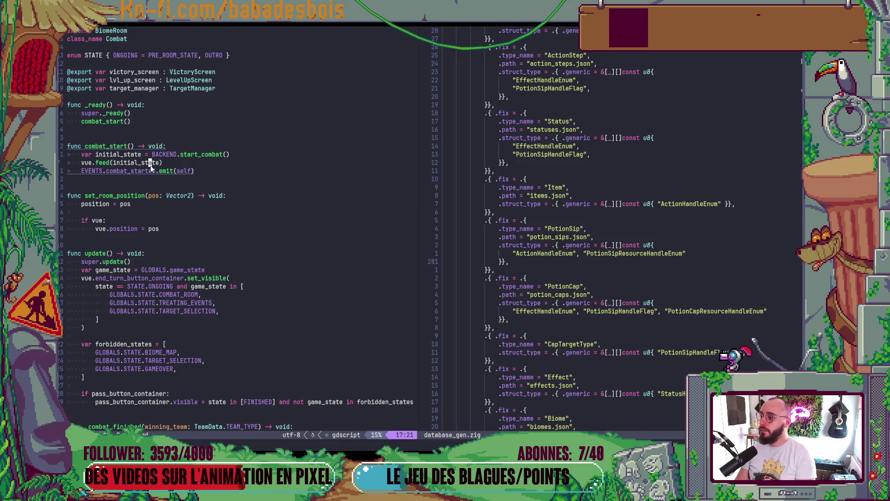
key("space")
type("f")
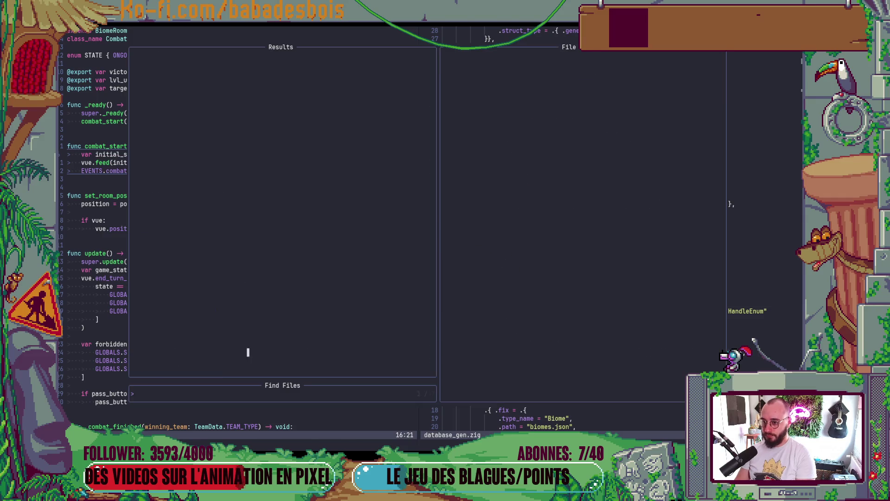
type("bcombat")
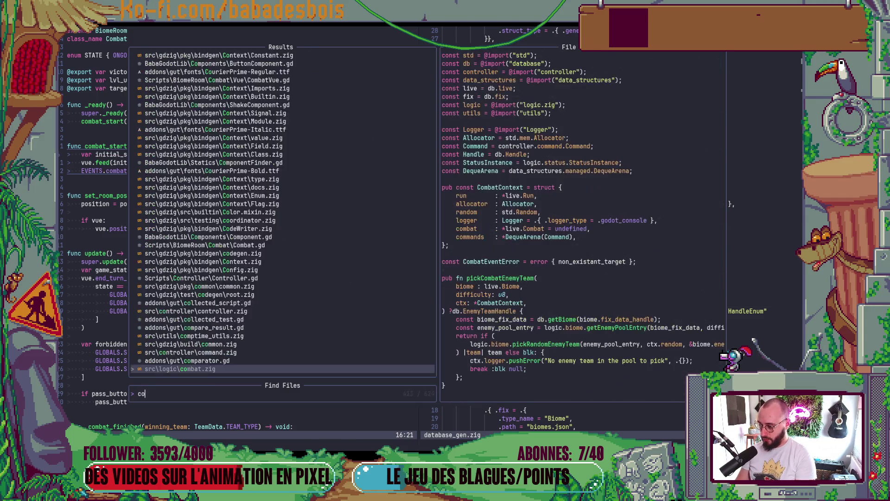
- Open combat.zig, jump to startCombat, and go to the everyActorsPlanActions call
key("Return")
type("/start")
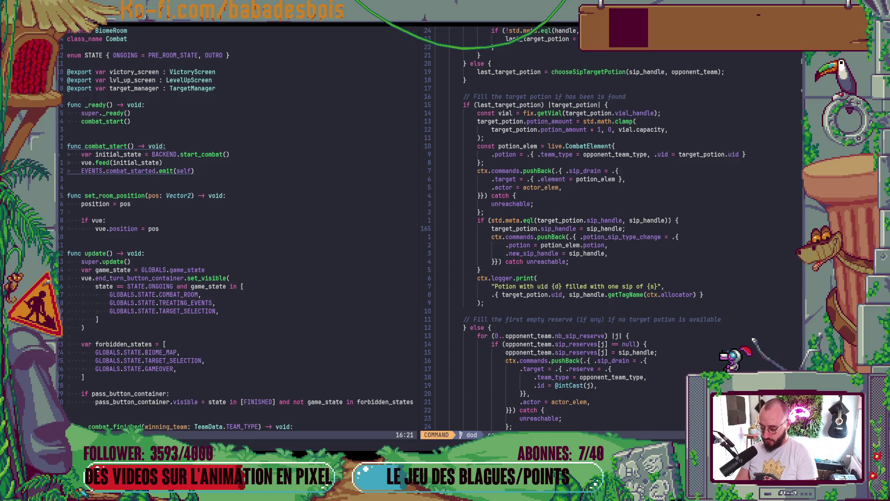
key("Return")
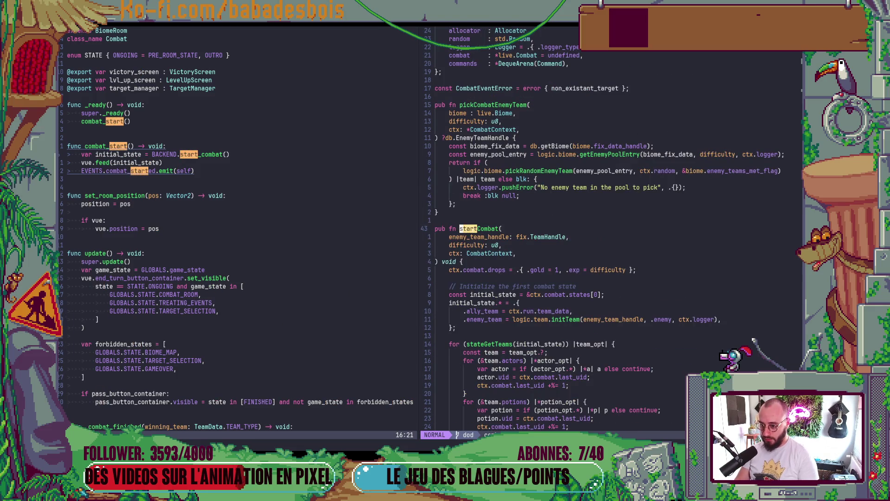
scroll(570, 251, "down", 4)
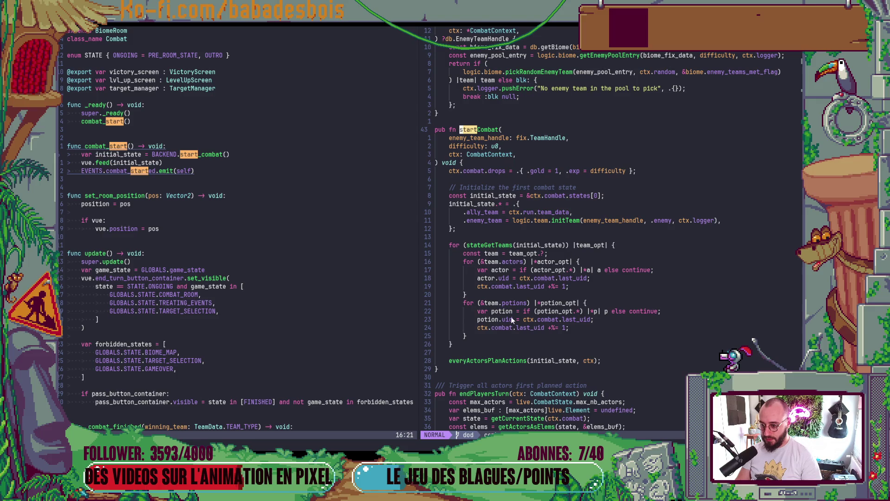
left_click(484, 352)
key("j")
key("e")
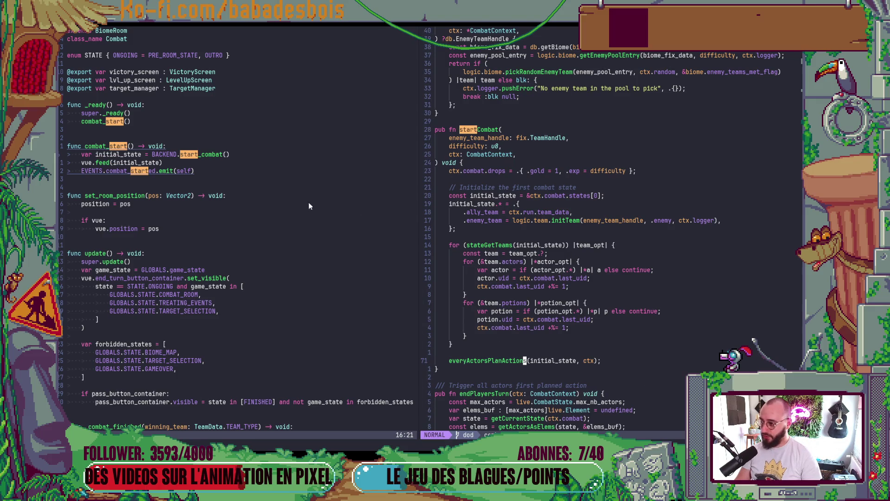
- Return to the vue.feed line in Combat.gd and clear the search highlights
left_click(249, 188)
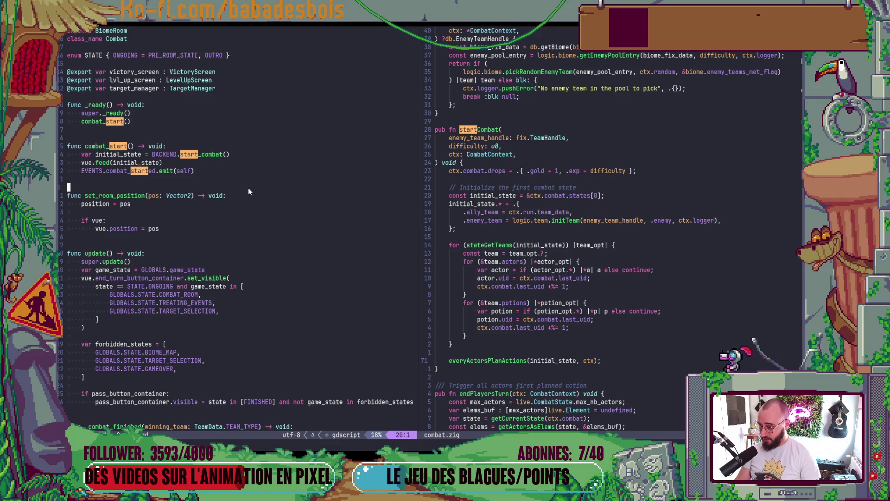
left_click(276, 163)
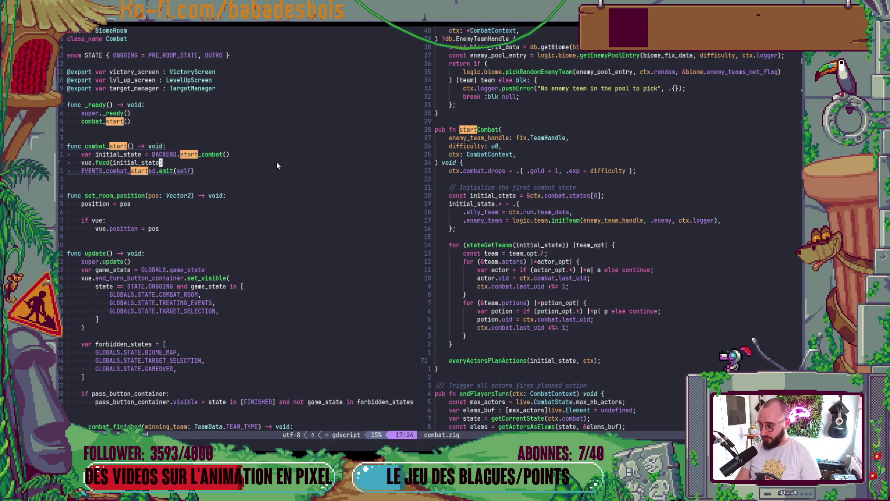
key("Escape")
key("j")
key("j")
key("j")
- Open ActionTimeline.gd via a 'ActionTime' file search and scroll to its top
key("space")
key("f")
key("f")
type("T")
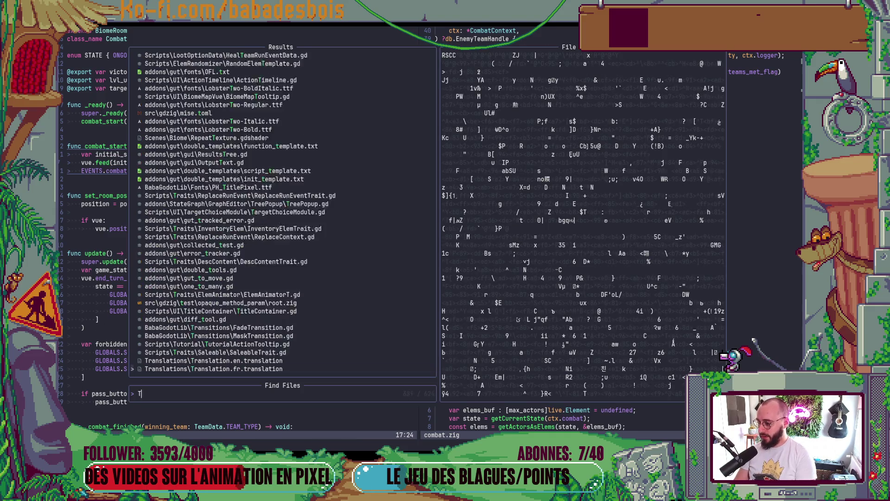
key("BackSpace")
key("BackSpace")
type("Action")
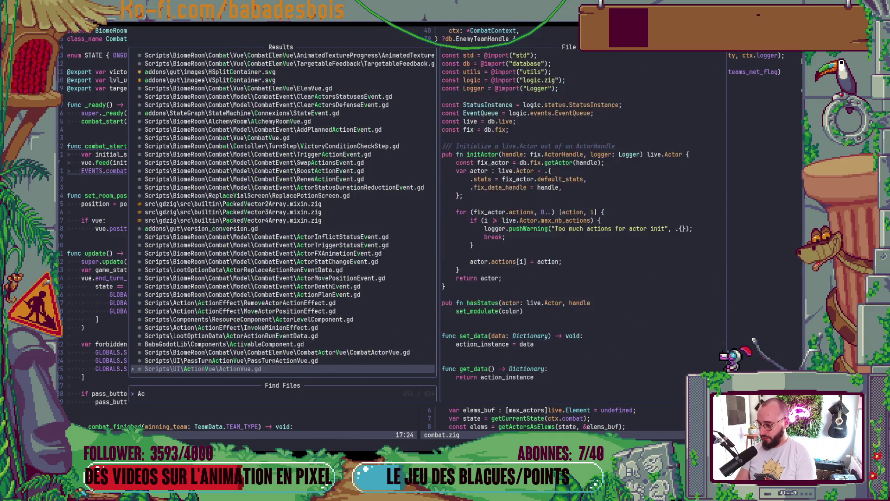
type("Time")
key("Return")
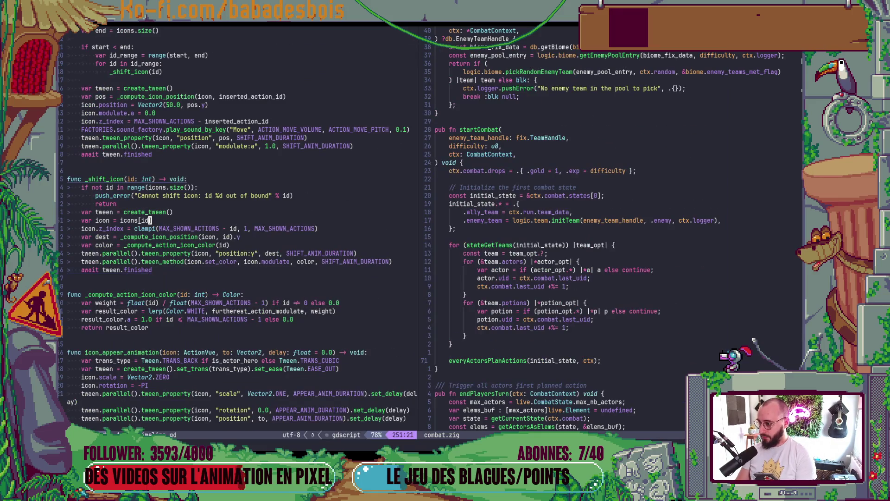
key("ctrl+u")
key("ctrl+u")
key("ctrl+u")
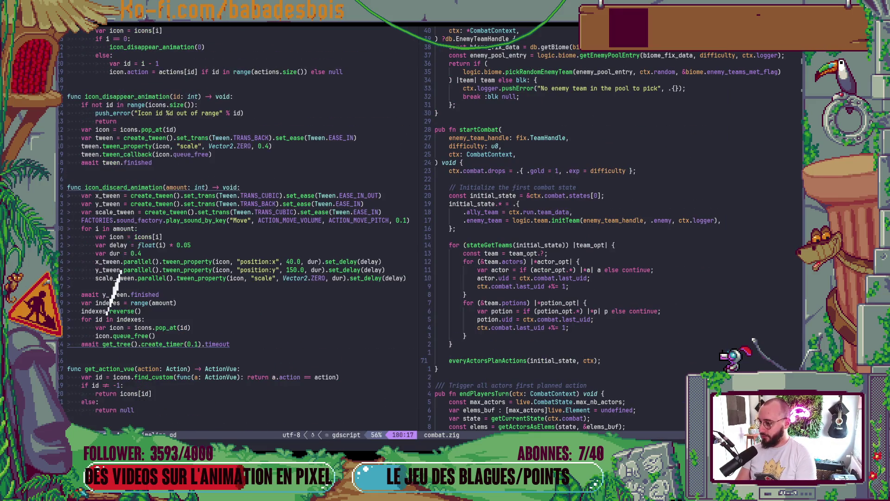
key("ctrl+u")
key("ctrl+u")
key("ctrl+u")
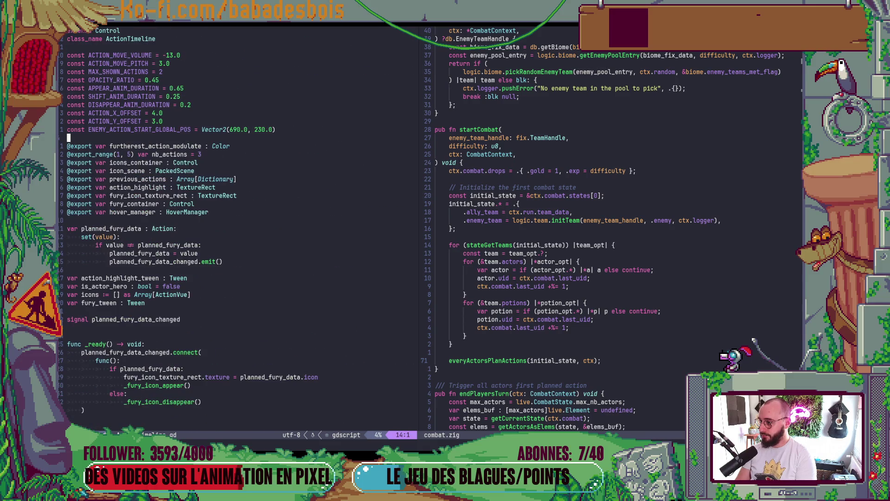
- Remove the ' : Action' type from planned_fury_data and save ActionTimeline.gd
key("j")
key("j")
key("j")
key("j")
key("w")
key("C")
key("Escape")
key("u")
key("w")
key("w")
key("h")
key("h")
key("h")
key("d")
key("2")
key("t")
key("colon")
type(":w")
key("Return")
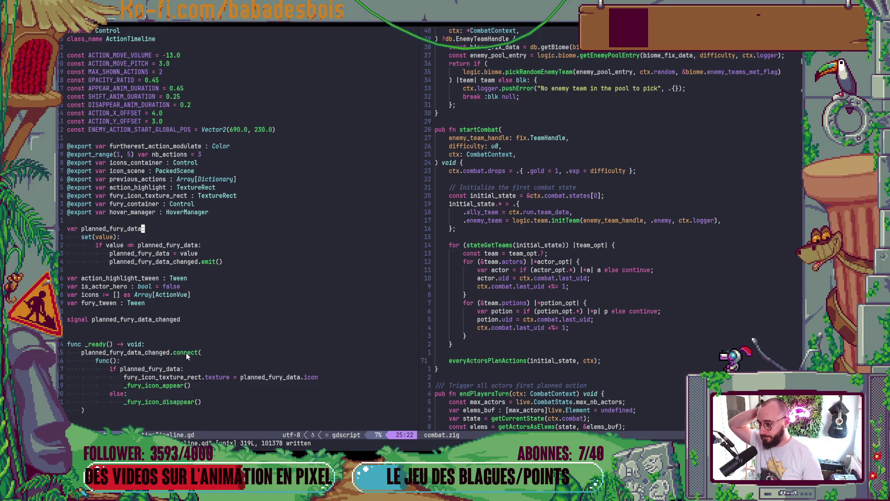
- Delete '[Dictionary]' so previous_actions is a plain Array, and save
left_click(196, 179)
type("D:w")
key("Return")
- Inspect the icons ActionVue declaration below, then move to the combat.zig pane
key("j")
key("j")
key("j")
key("j")
key("j")
key("j")
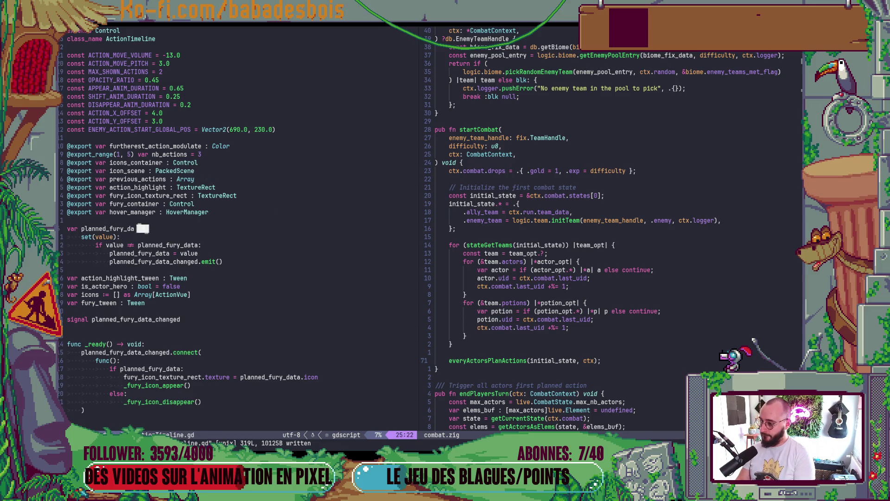
left_click(153, 295)
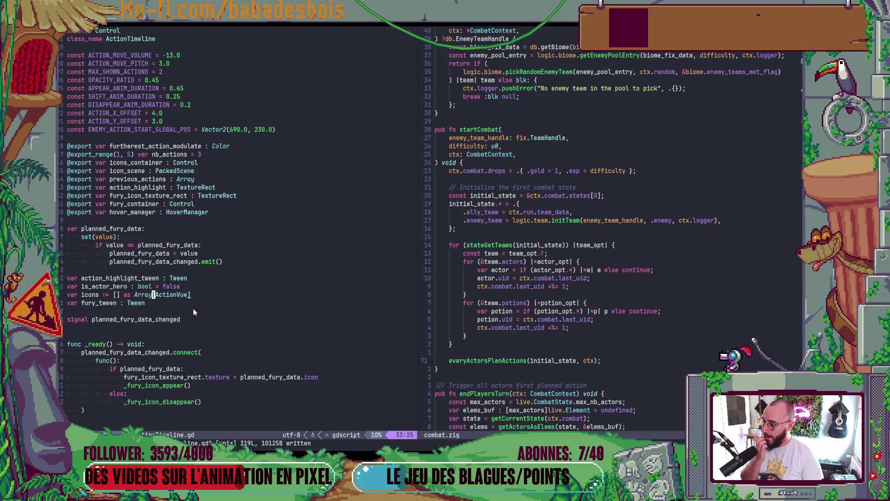
scroll(193, 308, "down", 11)
scroll(194, 312, "down", 8)
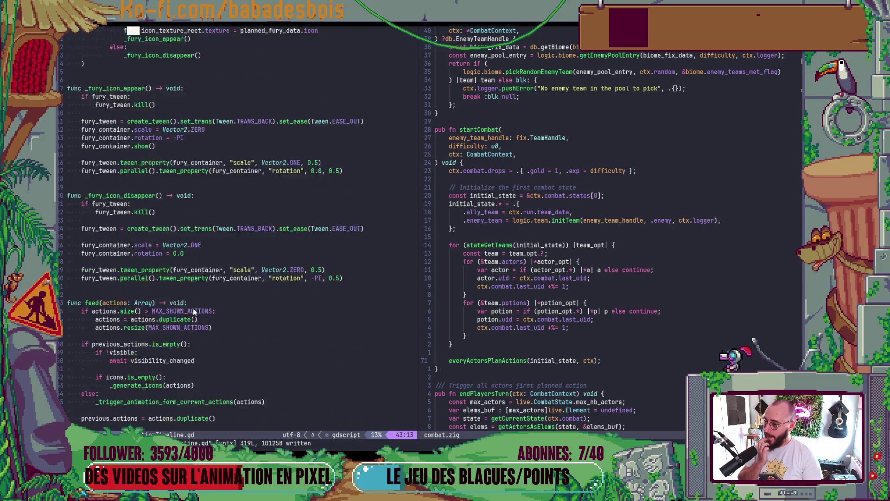
left_click(478, 230)
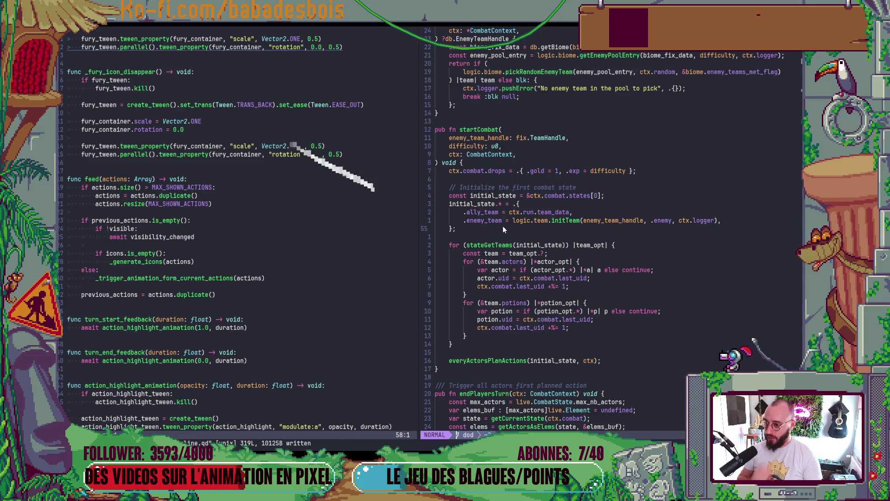
- Open CombatActorVue.gd by searching 'actorVue' in the file finder
key("space")
type("factin")
key("BackSpace")
key("BackSpace")
key("BackSpace")
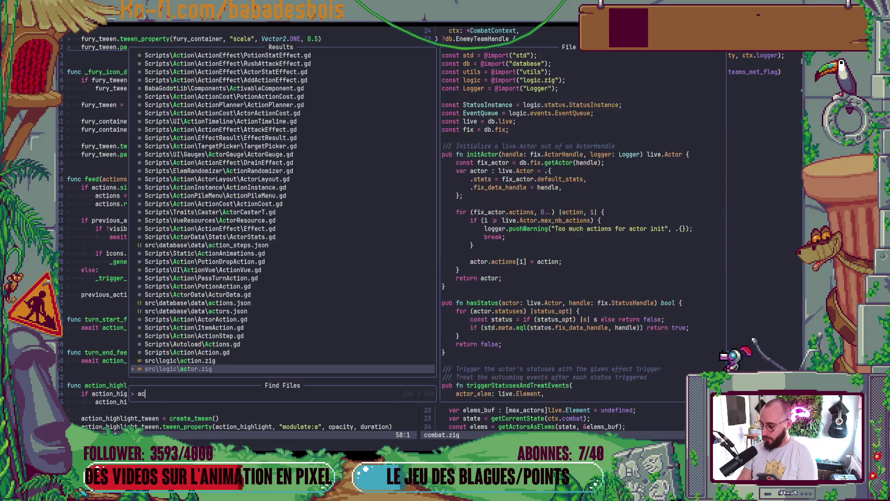
type("actorVue")
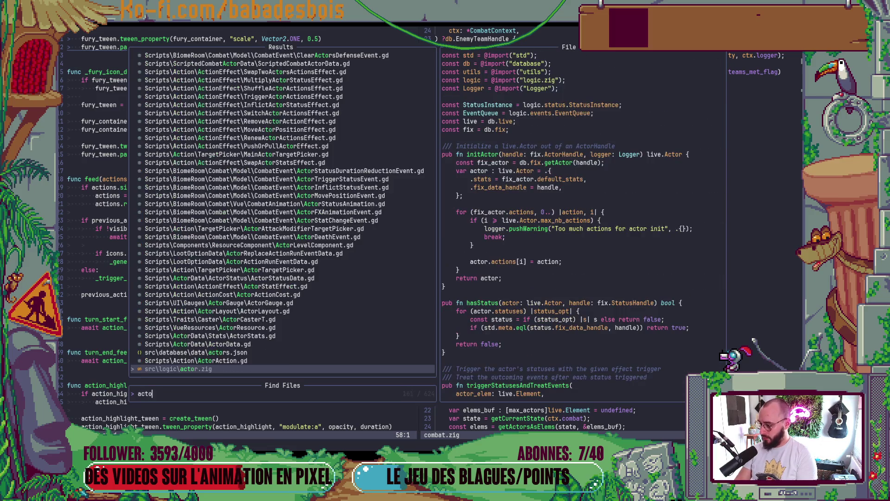
key("Return")
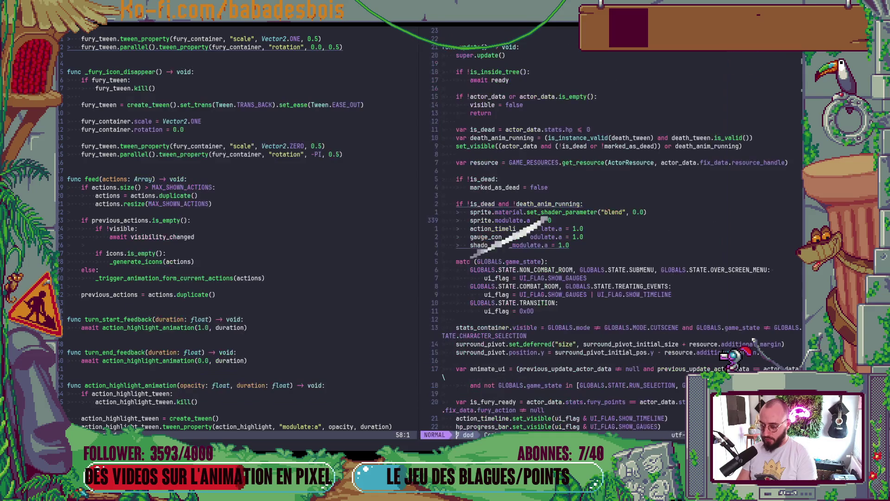
- Scroll through CombatActorVue.gd, checking planned_actions in the timeline feed call
scroll(670, 236, "down", 2)
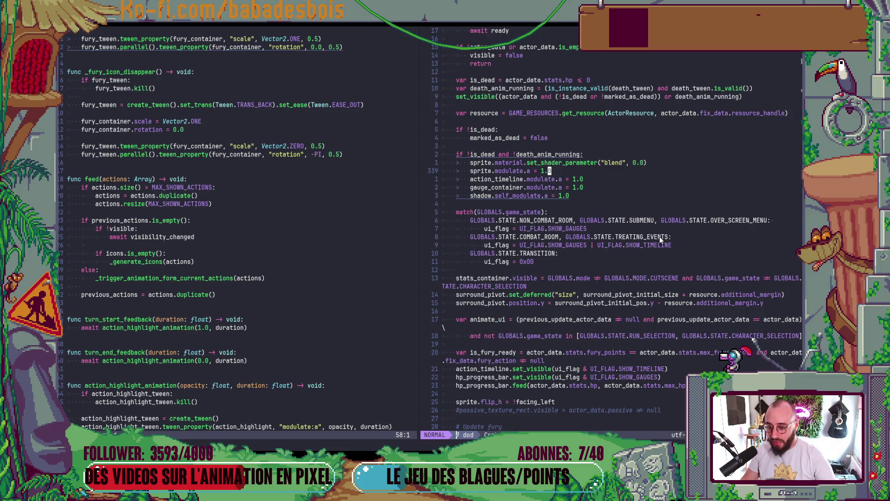
scroll(659, 236, "down", 8)
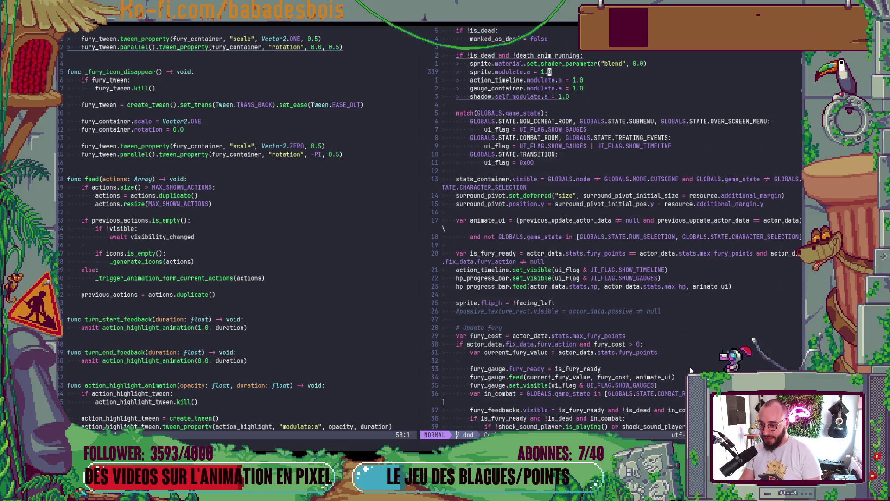
scroll(690, 370, "down", 7)
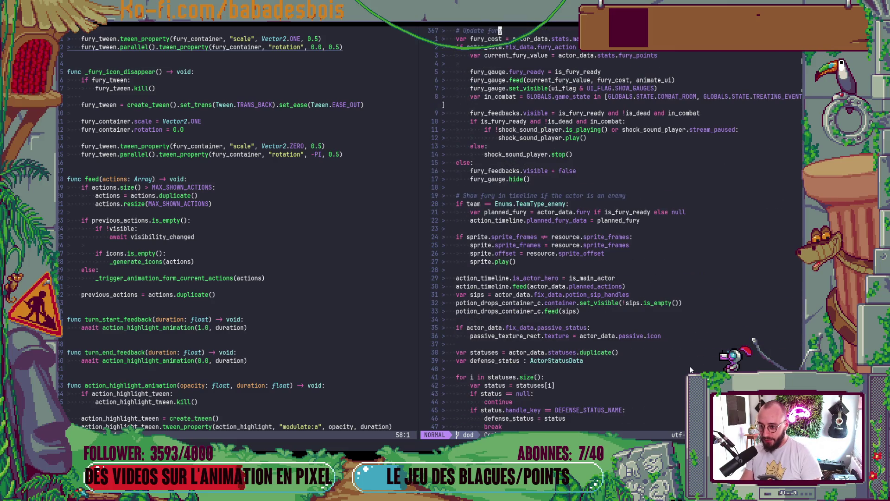
scroll(567, 238, "down", 3)
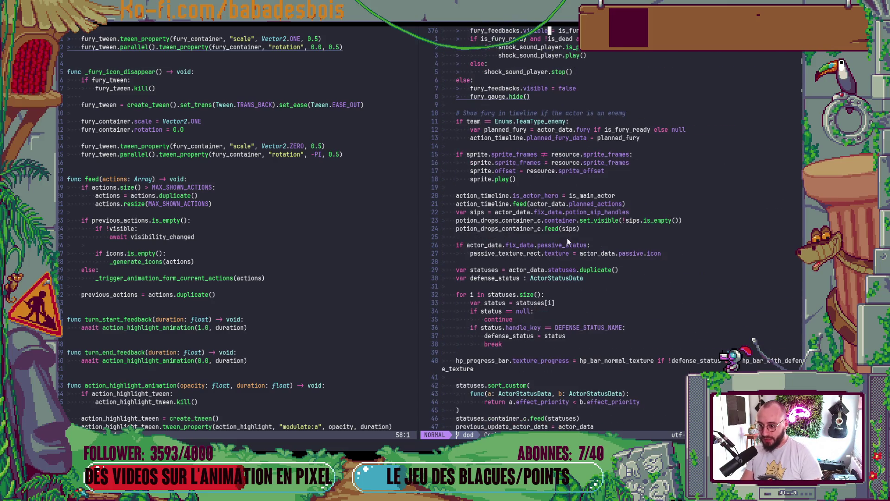
left_click(592, 205)
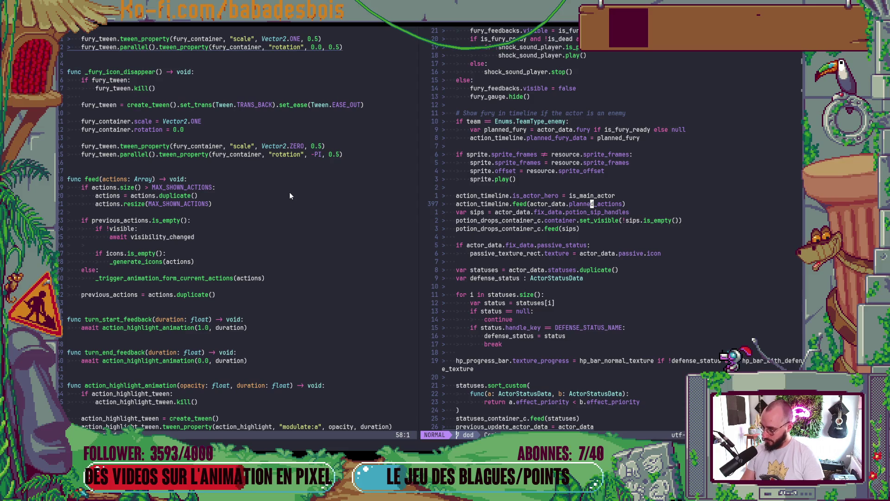
scroll(292, 186, "down", 10)
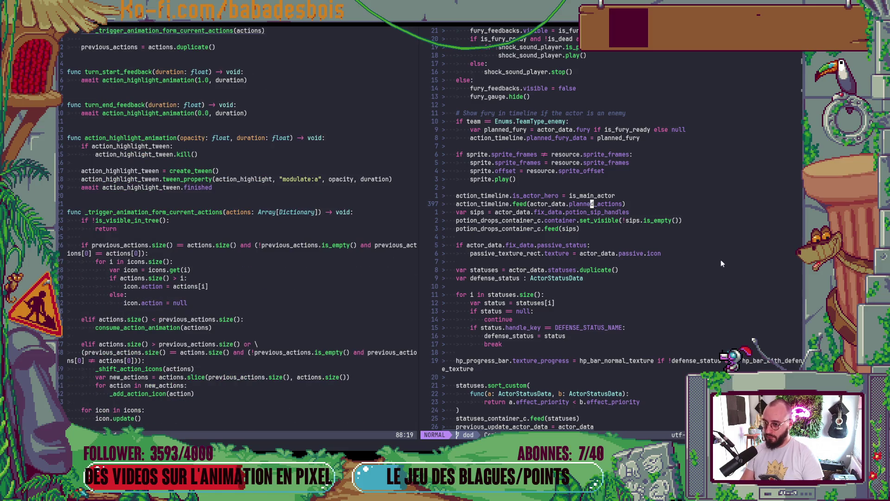
scroll(695, 250, "up", 5)
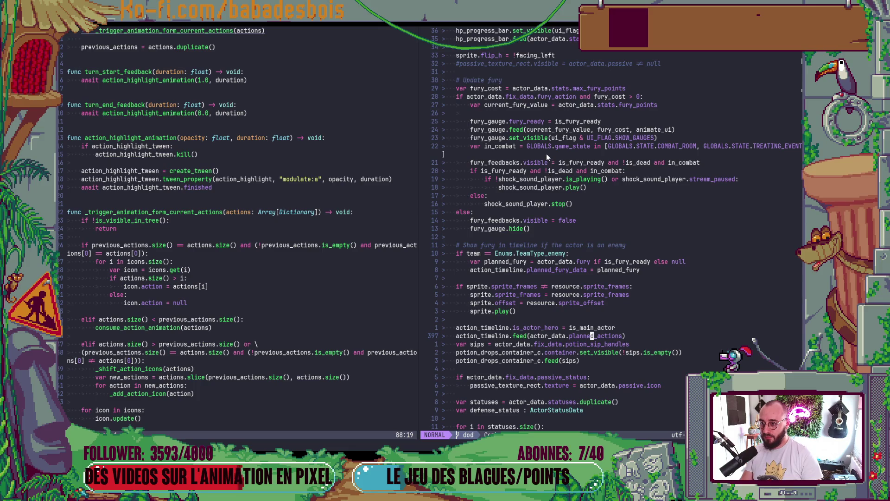
scroll(507, 271, "up", 3)
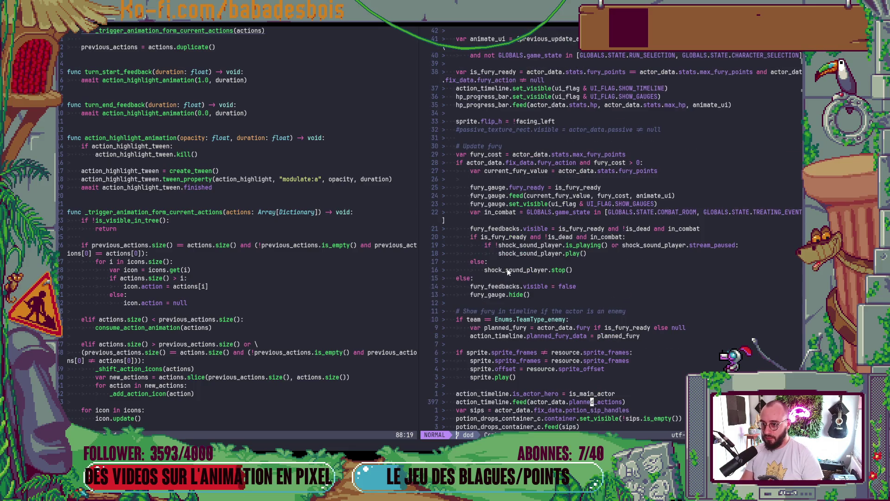
scroll(513, 269, "up", 1)
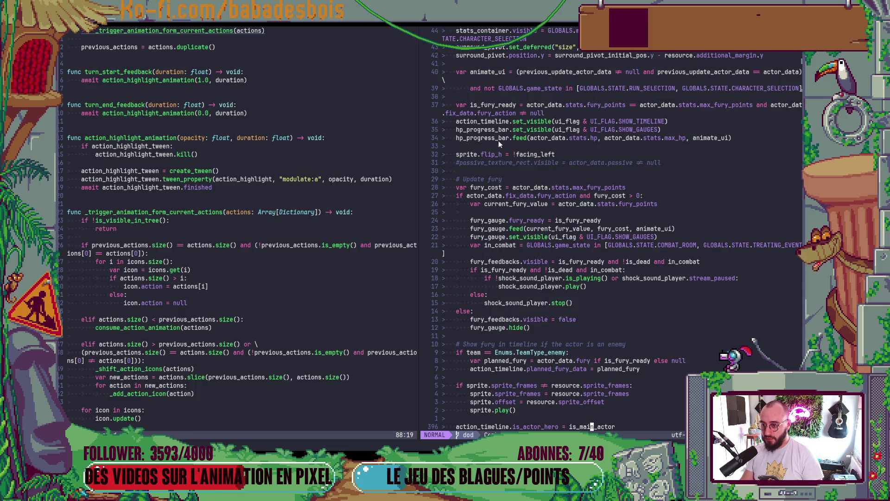
- Jump from the SHOW_TIMELINE usage to the ui_flag definition at line 22
double_click(653, 122)
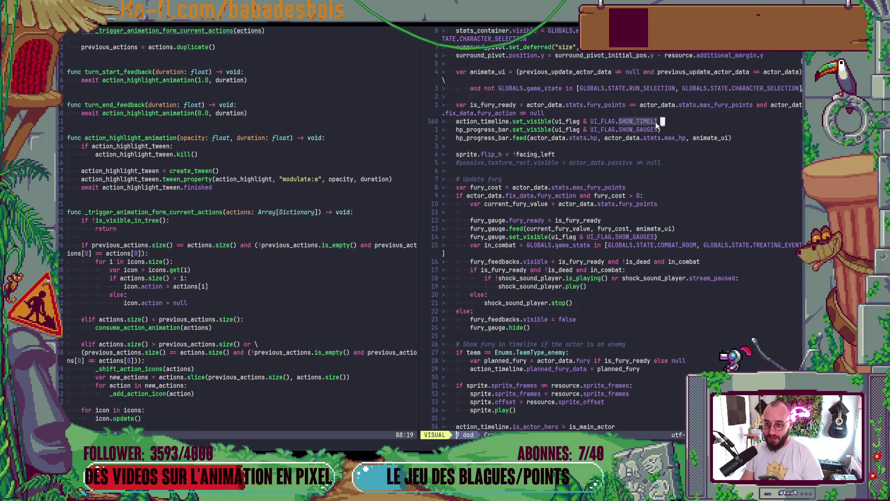
left_click(566, 121)
key("g")
key("d")
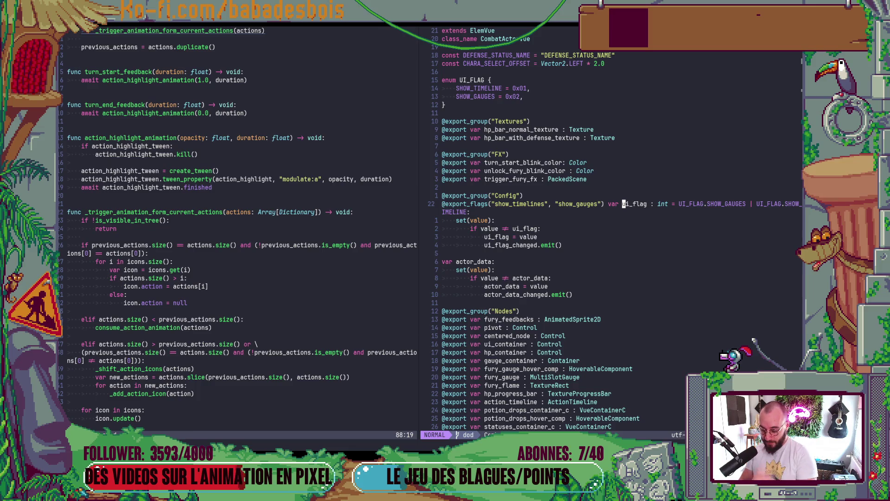
- Find where ui_flag is assigned and select the game_state match block
key("asterisk")
key("g")
key("r")
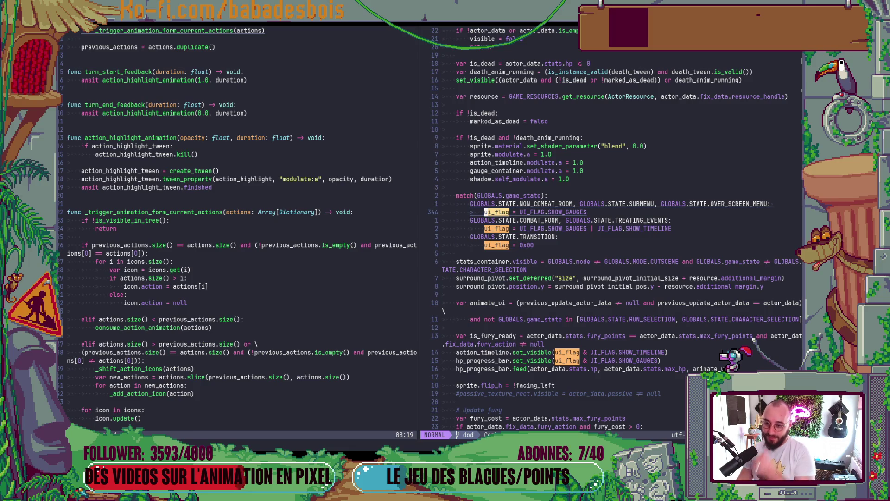
key("k")
key("V")
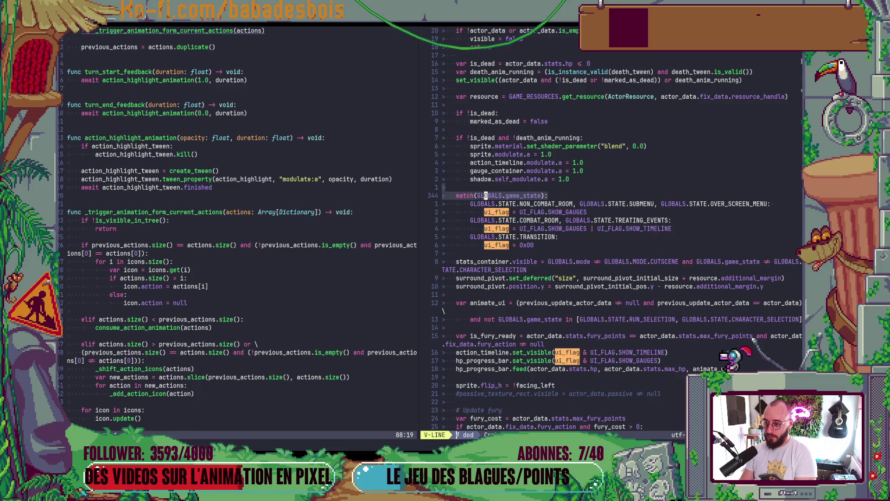
key("k")
key("j")
key("j")
key("j")
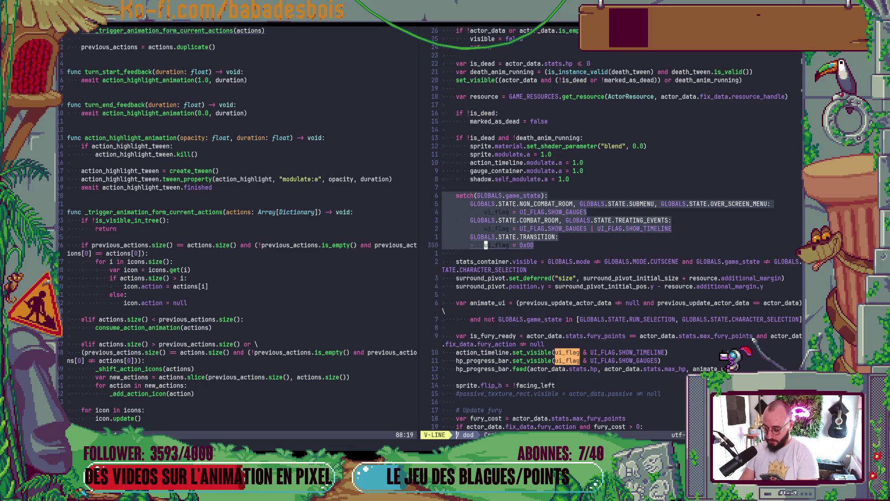
key("y")
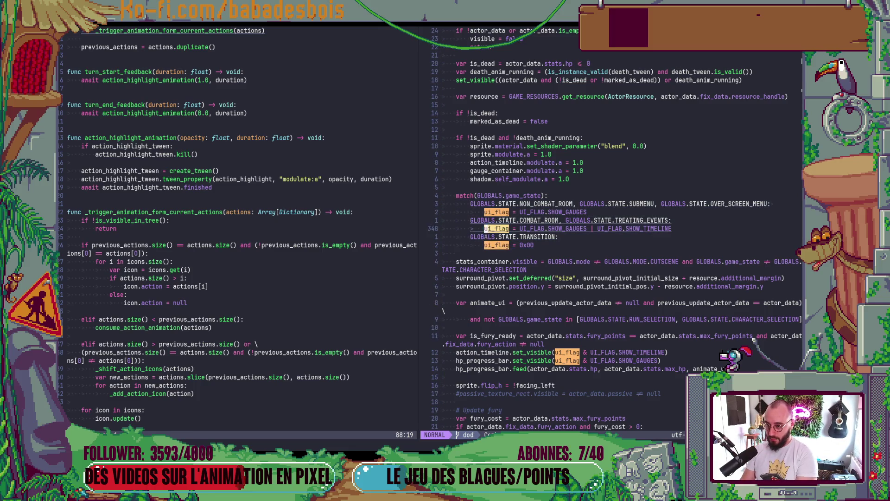
- Try commenting out the game_state match block with '#', then undo the broken edit
key("V")
key("j")
key("j")
key("j")
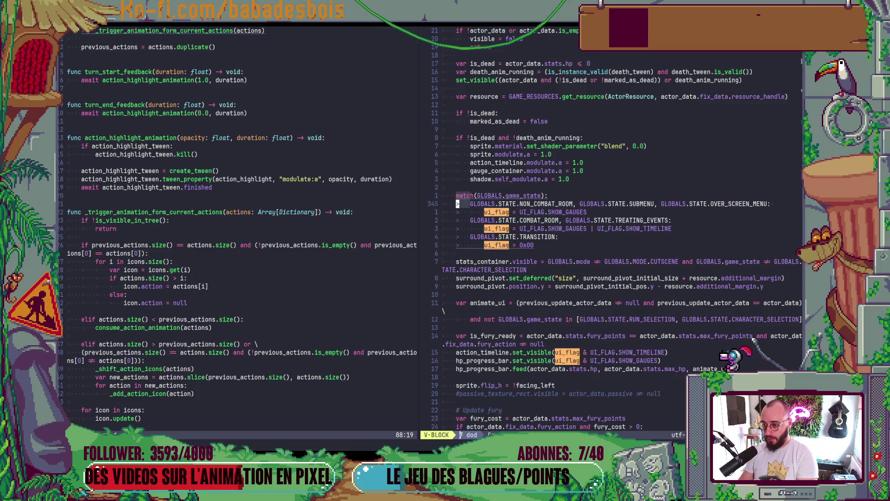
type("I#")
key("Escape")
key("$")
key("i")
key("Return")
type("d")
key("Escape")
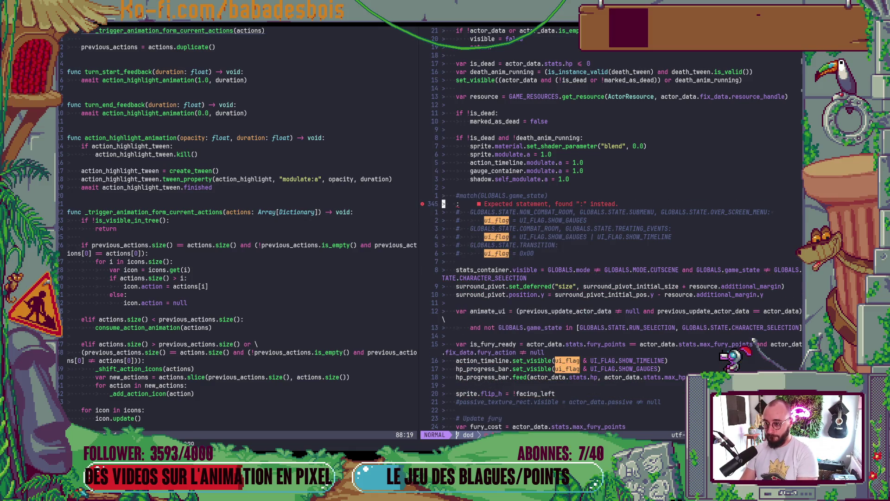
key("u")
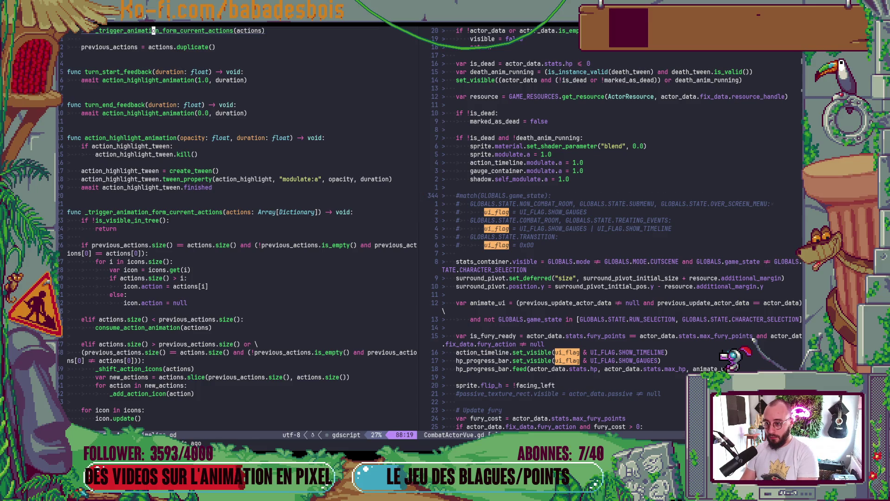
- Uncomment the game_state match block and save CombatActorVue.gd
key("asciicircum")
key("ctrl+v")
key("j")
key("j")
key("j")
type("x:w")
key("Return")
key("space")
- Open Globals.gd and move to the game_state default value on line 70
type("f")
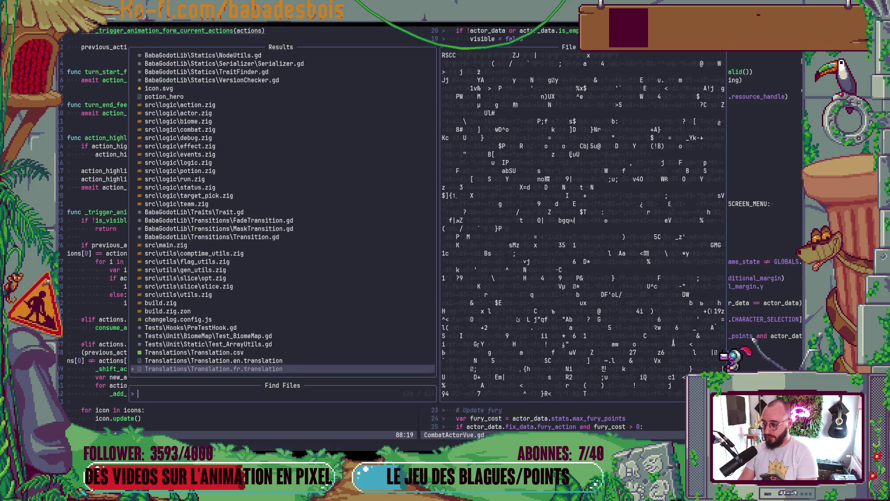
type("globals")
key("Return")
key("ctrl+d")
key("ctrl+d")
key("ctrl+d")
key("ctrl+u")
key("j")
key("j")
key("k")
key("k")
key("k")
key("g")
key("l")
key("j")
key("g")
key("l")
key("b")
key("b")
- Change the game_state default from CHARACTER_SELECTION to COMBAT_ROOM
key("l")
key("l")
key("w")
key("w")
type("cCOm")
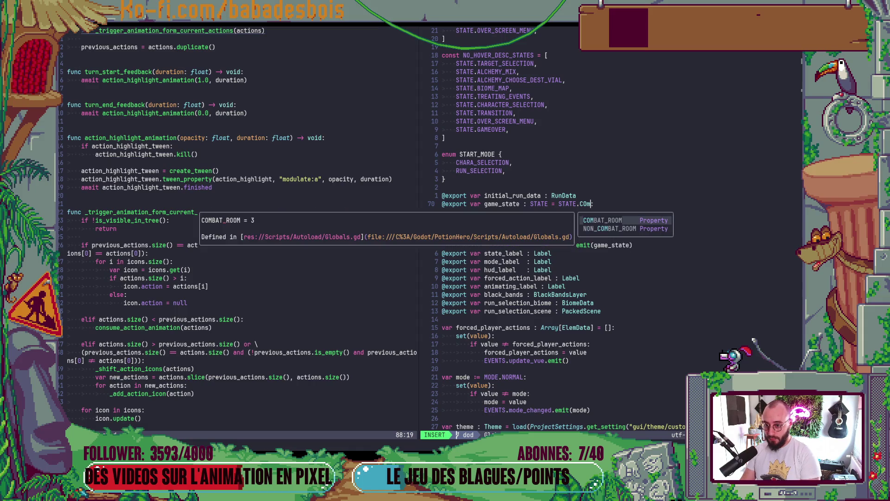
key("Escape")
key("alt+Tab")
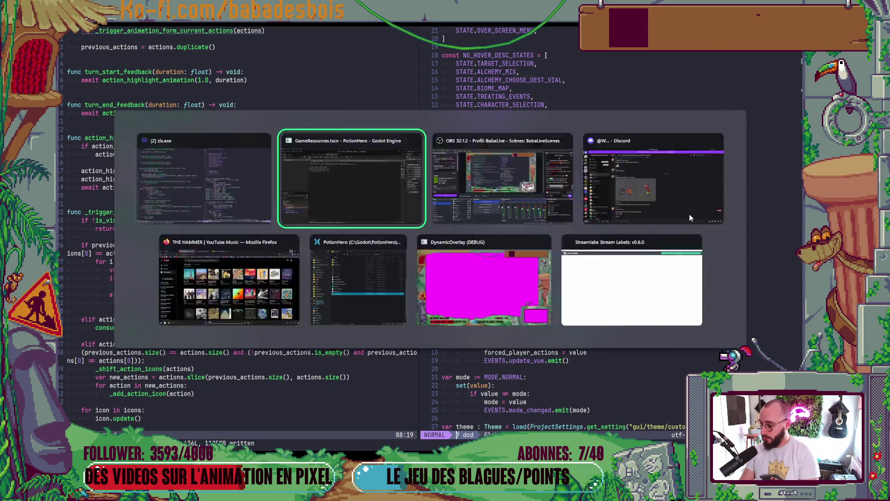
- Run PotionHero to confirm it starts in combat, then return to COMBAT_ROOM in Globals.gd
key("F5")
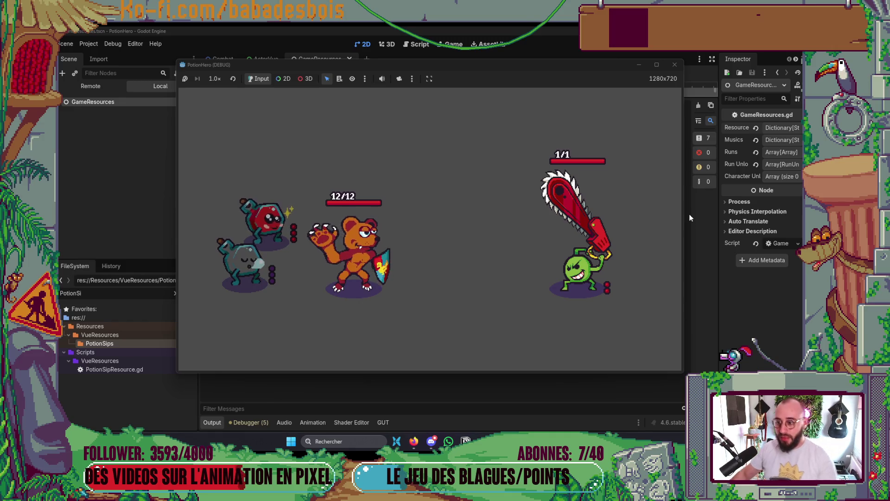
key("alt+Tab")
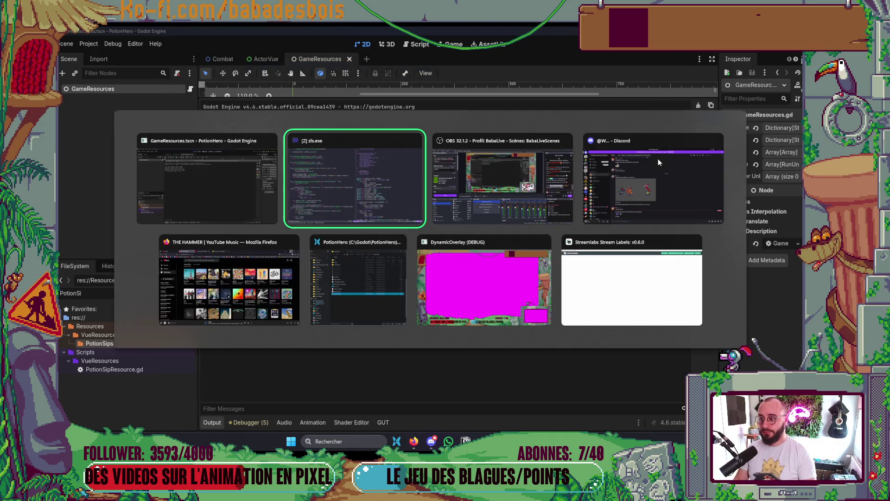
left_click(599, 204)
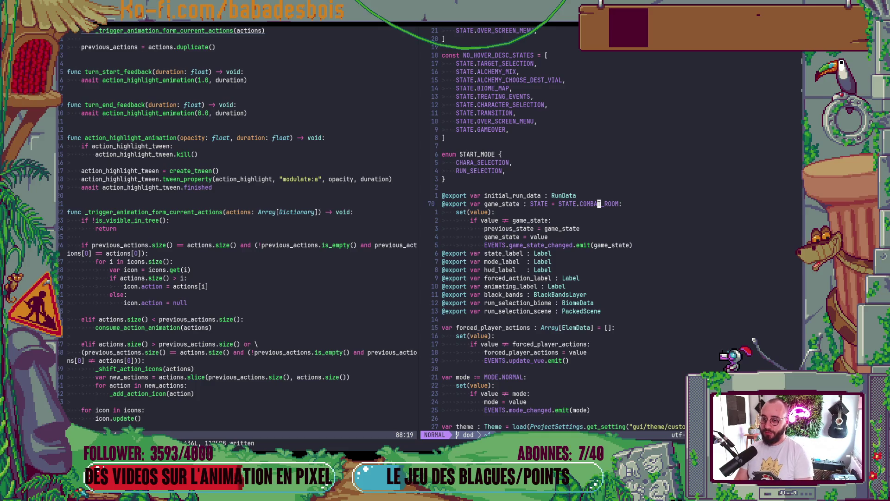
- Paste STATE.CHARACTER_SELECTION back into game_state in Globals.gd, save, and open CombatActorVue.gd
type("viwp")
type(":w")
key("Return")
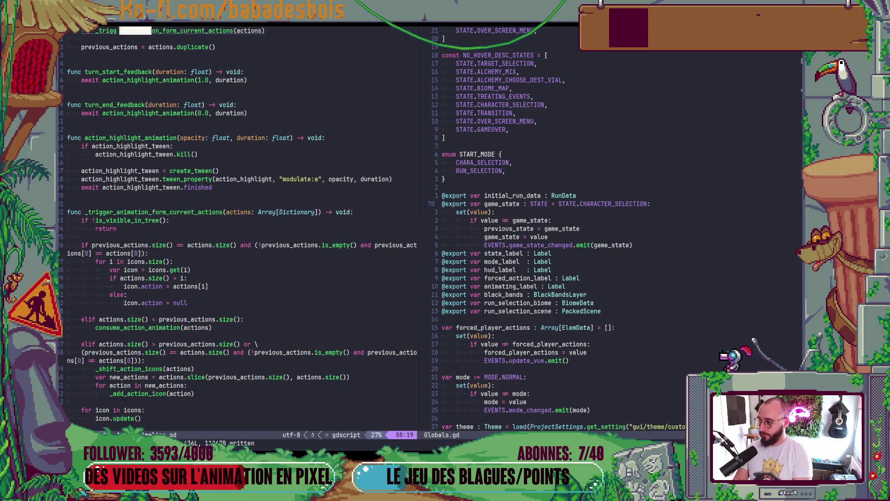
key("space")
type("fCombatActor")
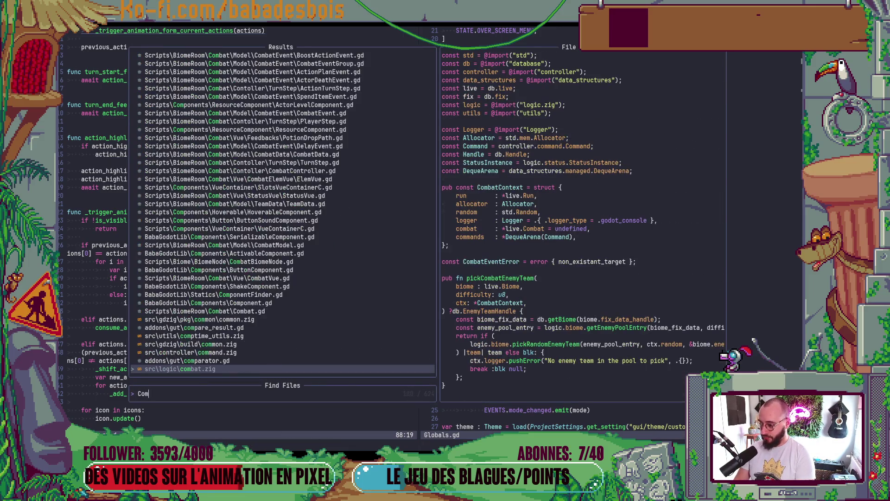
key("Return")
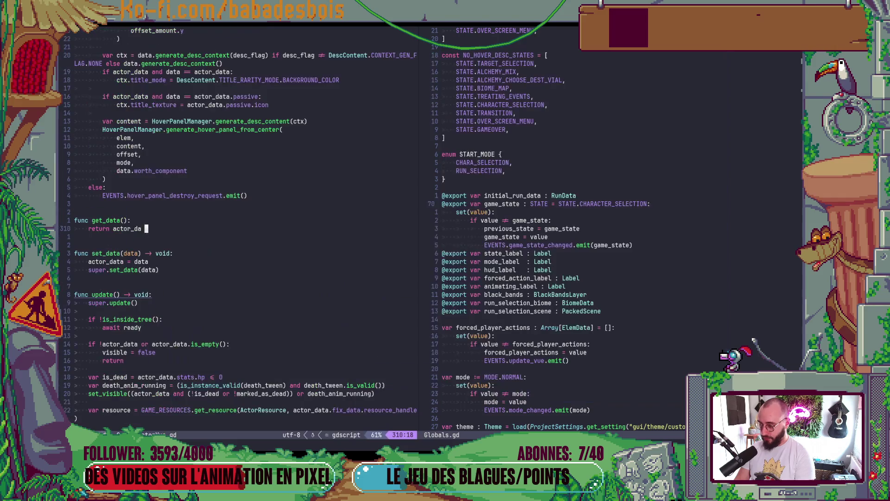
- Comment out the game_state match block on lines 344–350 and relaunch the game with F5
key("ctrl+d")
key("ctrl+d")
key("k")
key("k")
key("k")
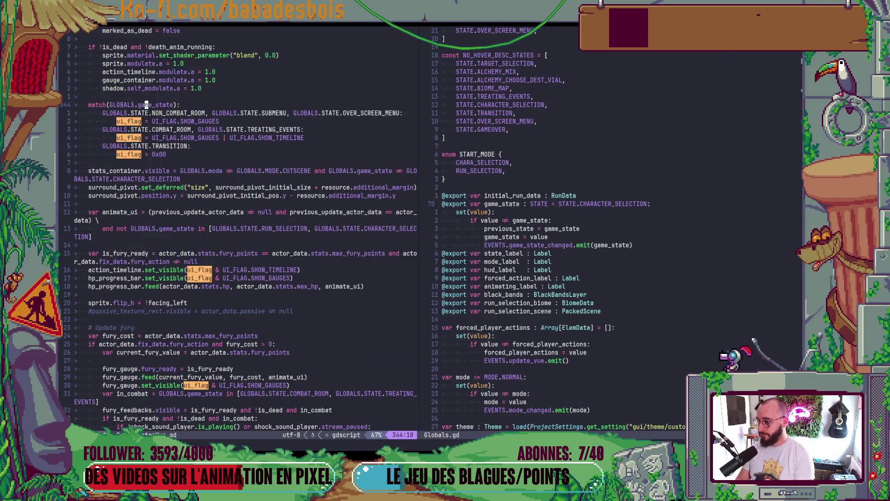
key("g")
key("s")
key("v")
key("j")
key("j")
key("j")
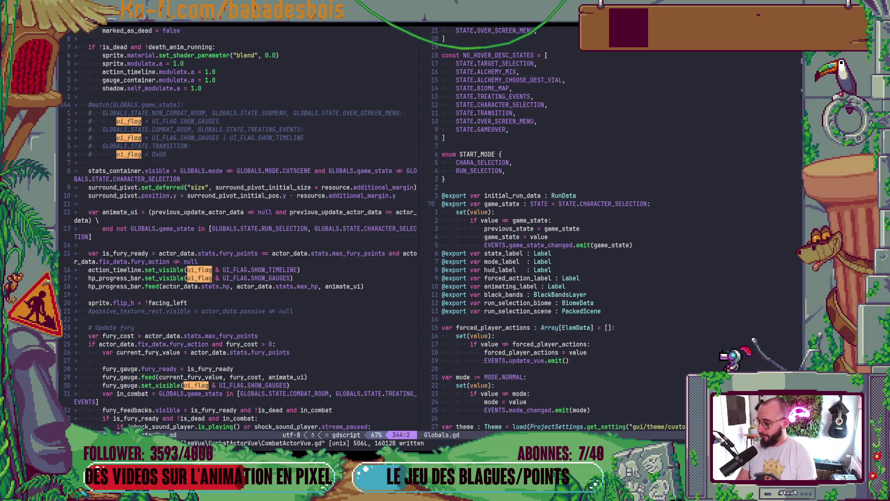
key("alt+Tab")
key("F5")
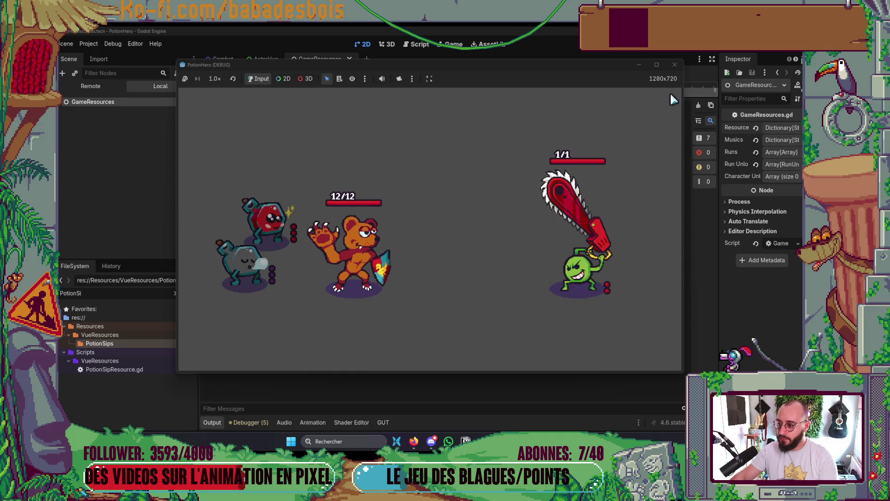
- Close the running PotionHero game, collapse the Output panel, and switch to the ActorVue scene tab
left_click(675, 65)
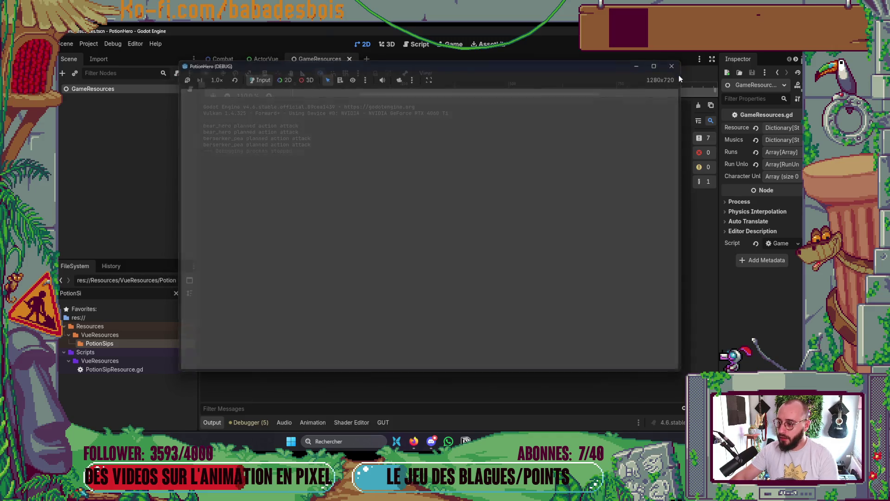
left_click(218, 424)
left_click(278, 61)
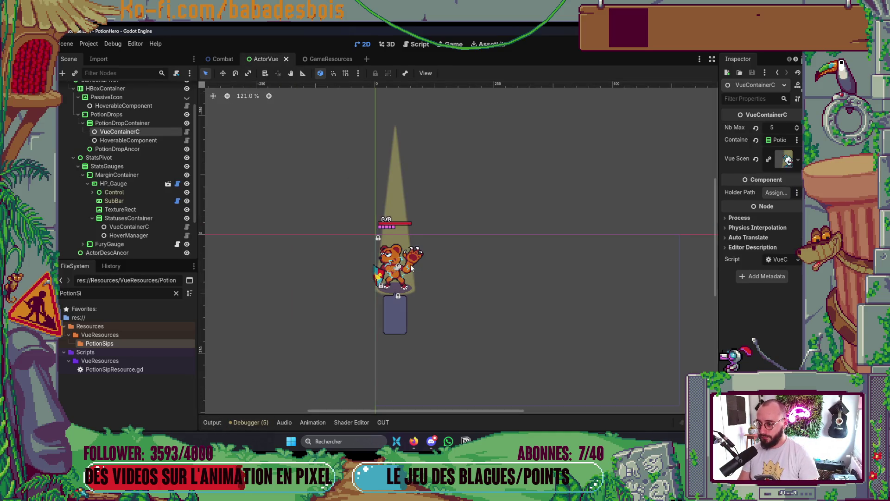
key("alt+Tab")
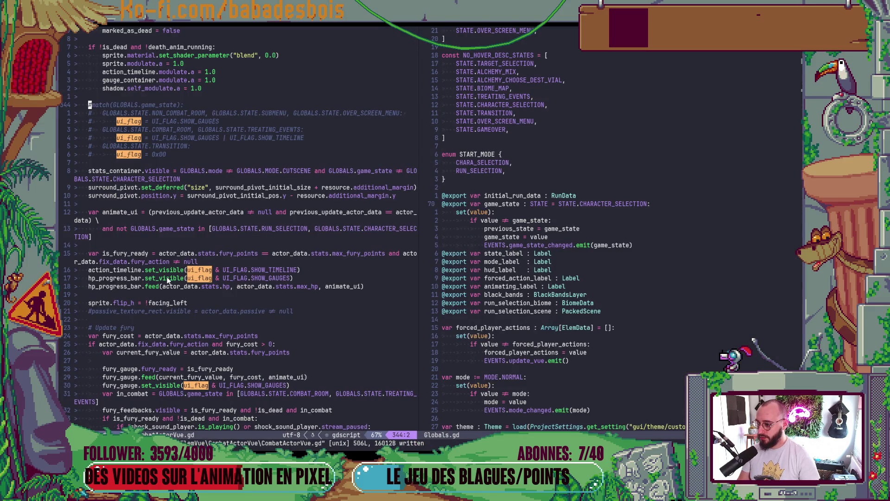
- Look over the action_timeline visibility code in CombatActorVue.gd, then move focus to the Globals.gd split
left_click(92, 271)
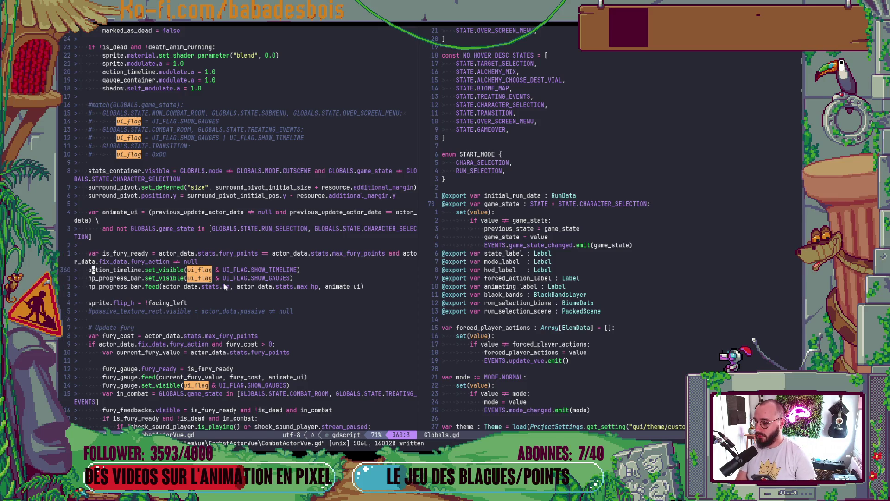
scroll(223, 283, "up", 2)
left_click(232, 238)
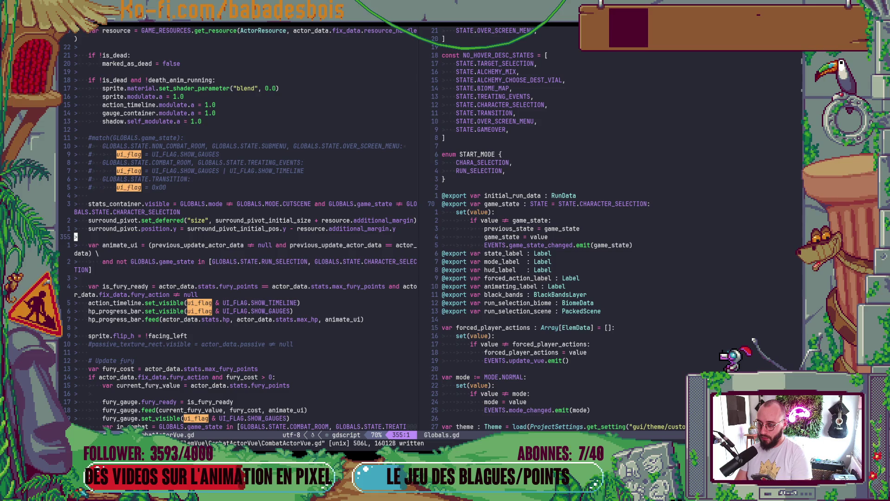
key("ctrl+w")
key("l")
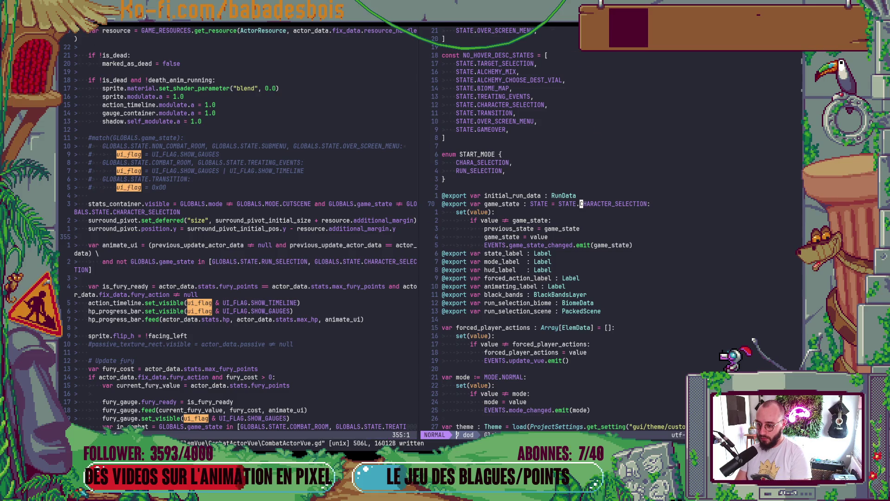
key("ctrl+d")
key("ctrl+d")
key("ctrl+d")
- Open CombatActorVue.gd in the right pane at its UI_FLAG enum and ui_flag export
key("space")
key("f")
key("f")
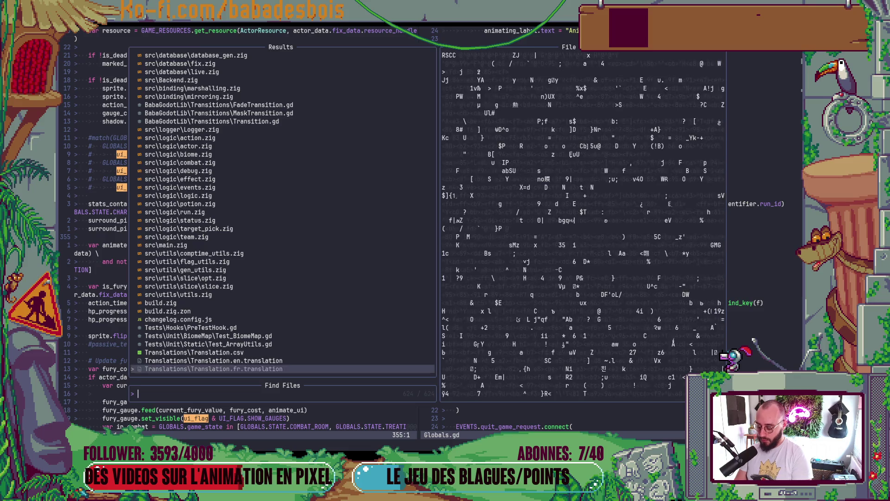
type("actor")
key("Return")
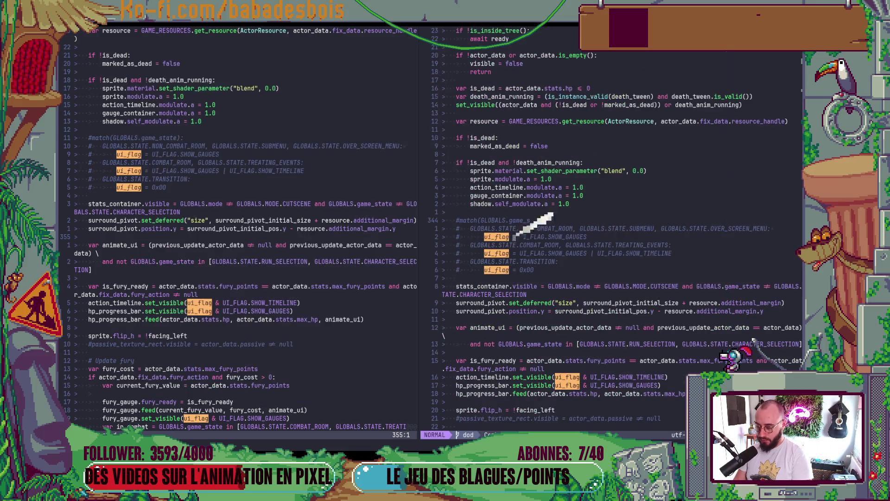
key("g")
key("g")
key("j")
key("j")
key("j")
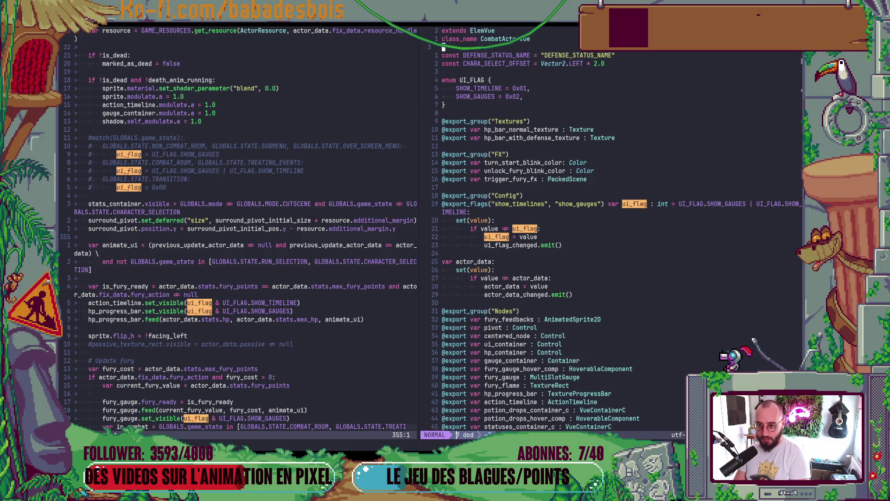
key("alt+Tab")
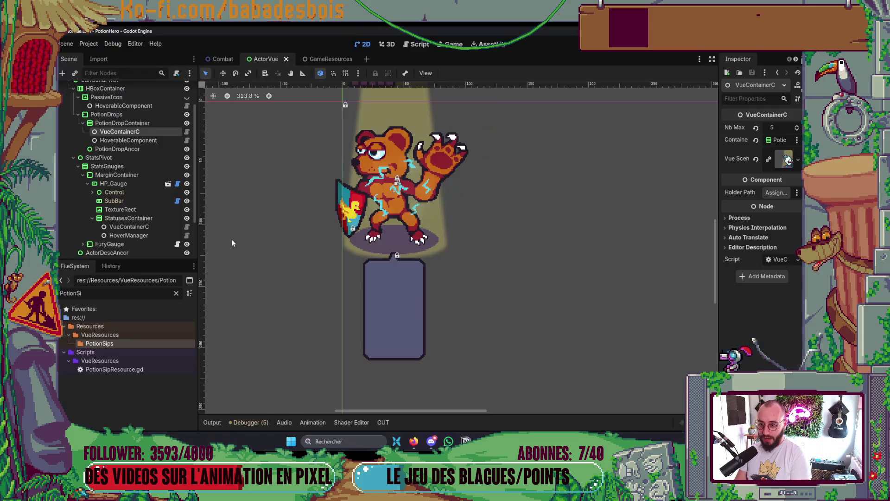
- Select the root ActorVue node, enable the show_timelines UI flag, and run the game
scroll(139, 162, "up", 2)
scroll(139, 161, "up", 1)
left_click(83, 89)
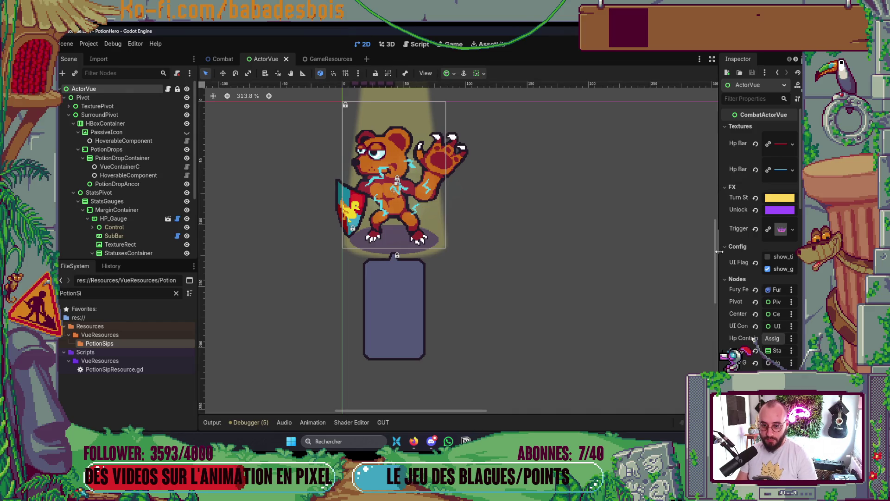
left_click(768, 257)
key("F5")
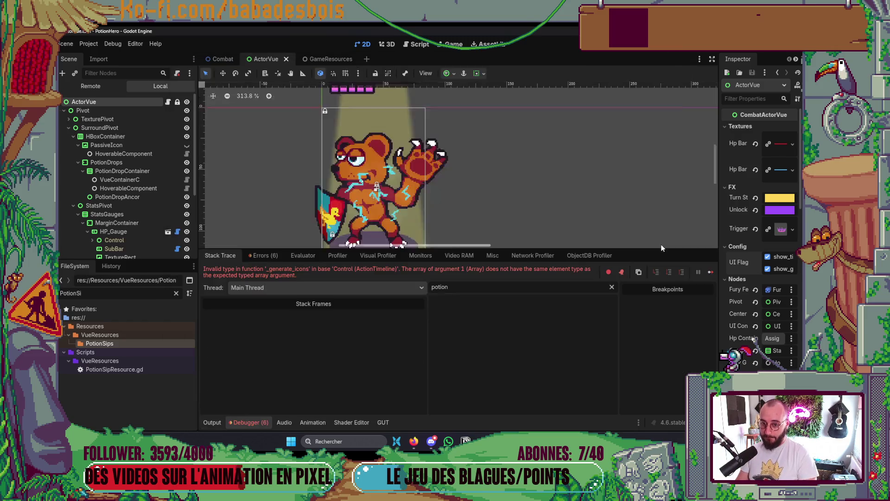
- Inspect the typed-array error and jump to the _generate_icons definition in ActionTimeline.gd
scroll(473, 123, "up", 2)
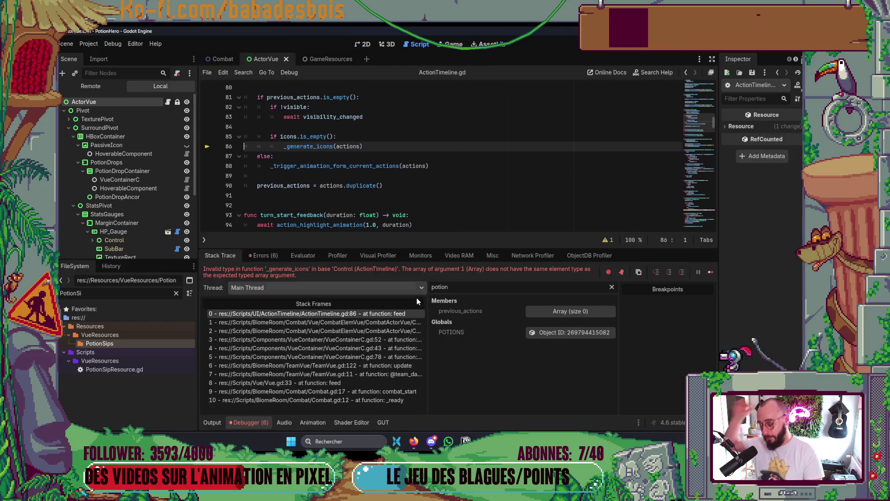
scroll(486, 189, "up", 2)
scroll(485, 188, "down", 1)
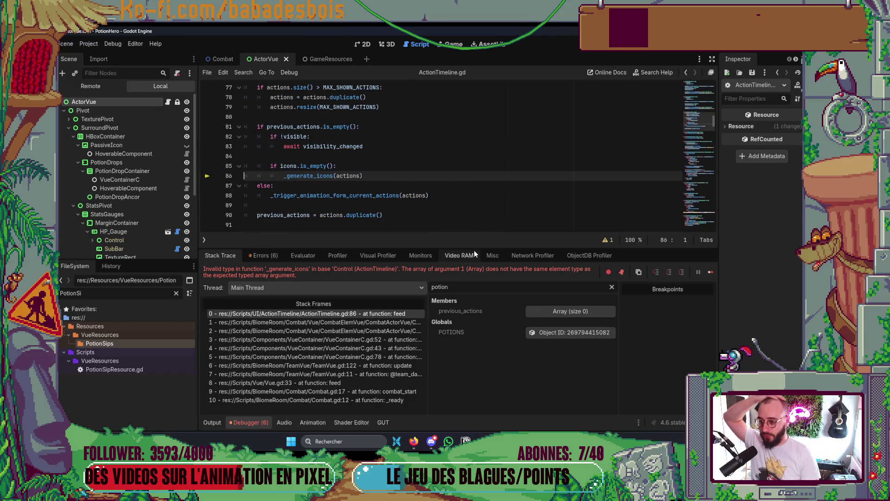
left_click_drag(443, 250, 442, 354)
scroll(487, 211, "up", 2)
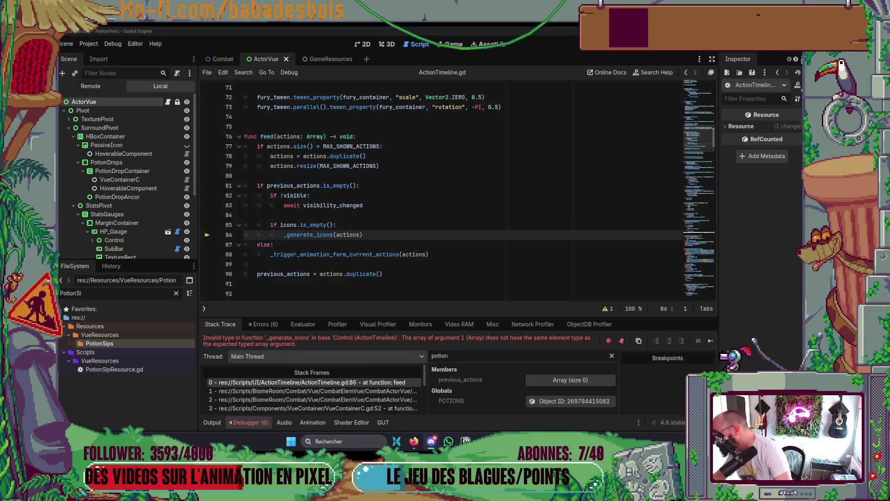
left_click(238, 423)
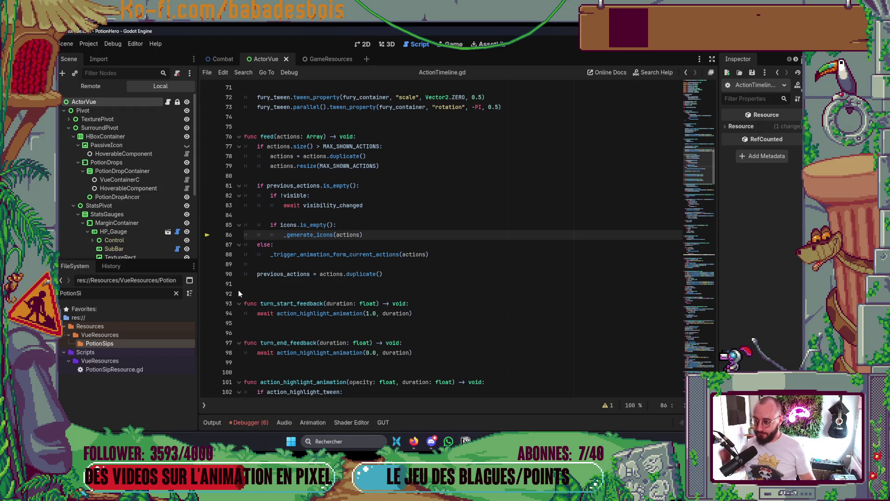
left_click(313, 234, "ctrl")
key("alt+Tab")
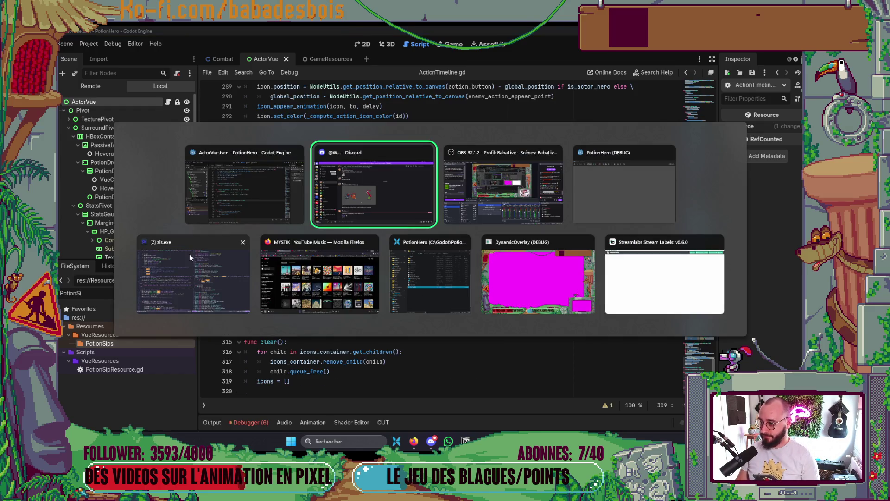
- Open ActionTimeline.gd in Neovim through the project file finder
left_click(194, 263)
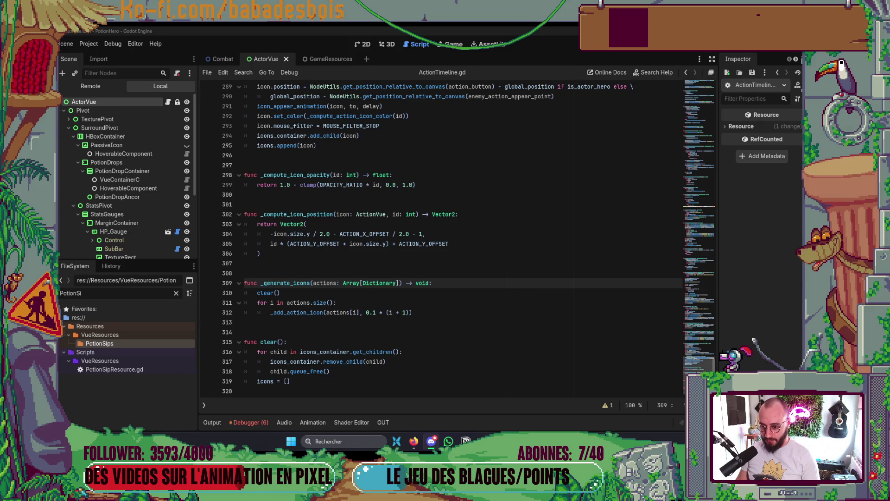
left_click_drag(685, 264, 691, 86)
key("alt+Tab")
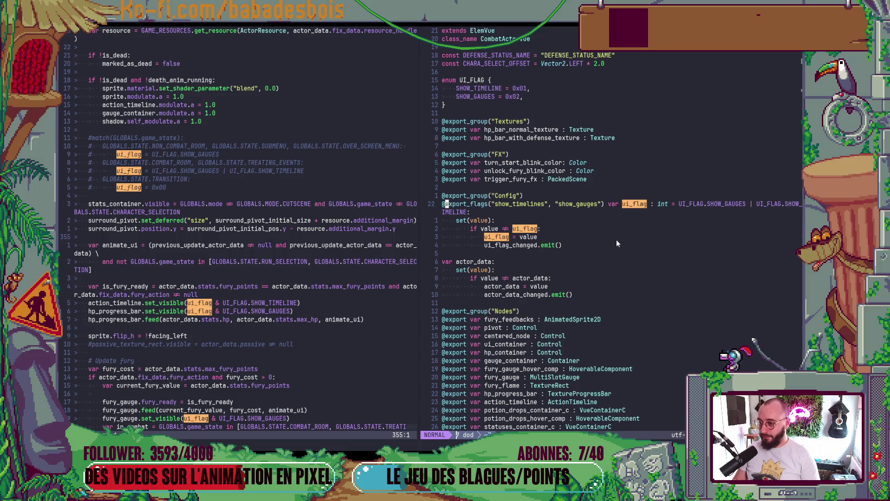
left_click(540, 234)
key("space")
key("f")
key("f")
key("Escape")
key("space")
key("f")
key("f")
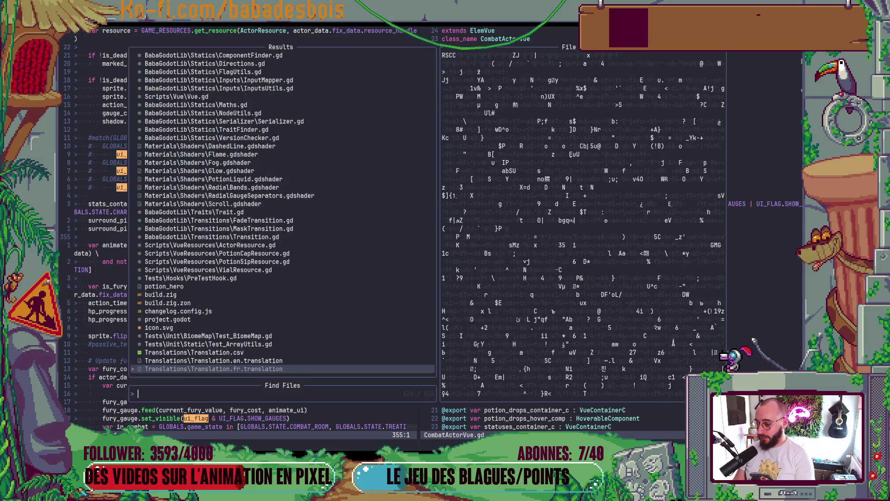
type("ActionTim")
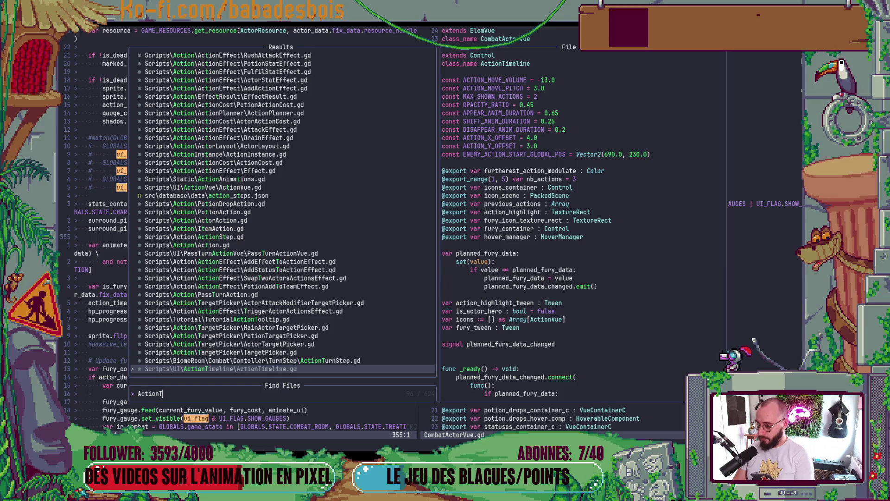
type("eline")
key("Return")
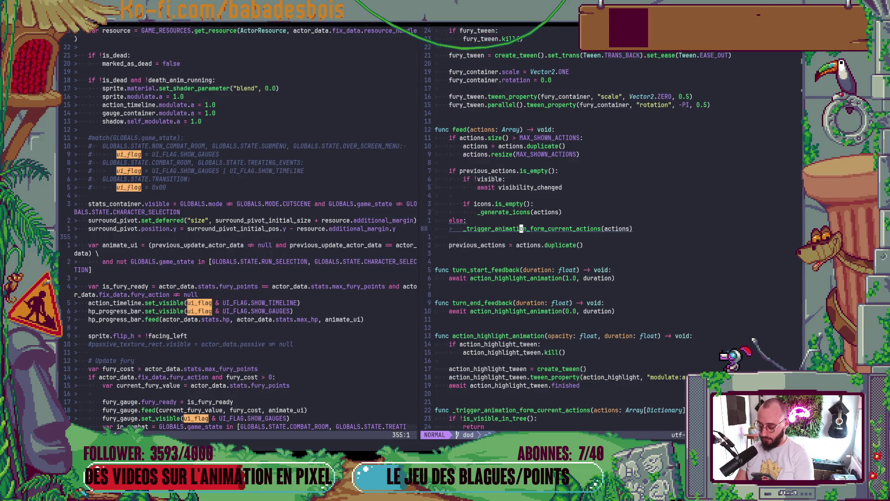
- Remove [Dictionary] from the _generate_icons parameter type and save ActionTimeline.gd
scroll(617, 232, "up", 8)
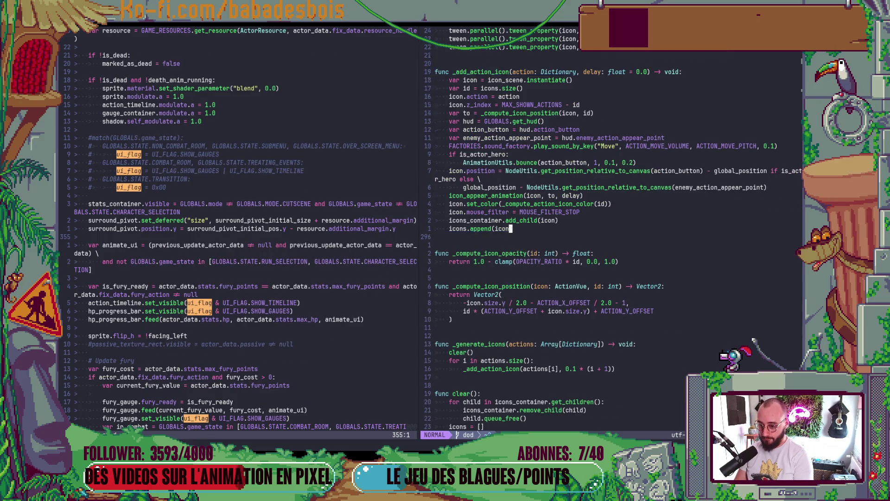
key("k")
key("dollar")
key("b")
key("b")
key("b")
key("h")
key("d")
key("f")
key("bracketright")
type(":w")
key("Return")
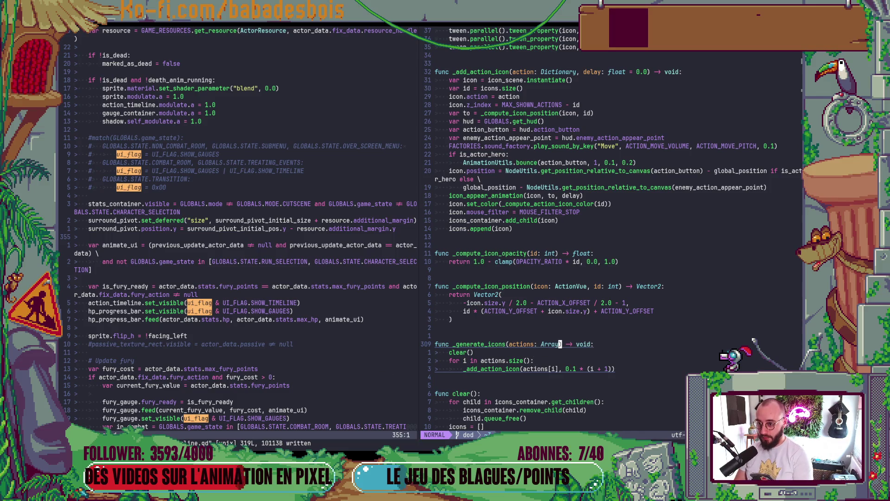
- Jump back through recent cursor positions to the _generate_icons definition
key("ctrl+o")
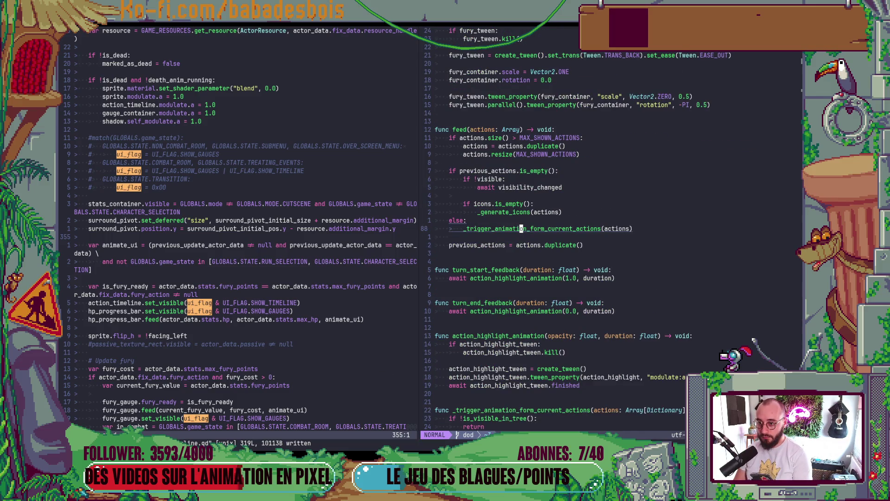
key("ctrl+o")
key("ctrl+o")
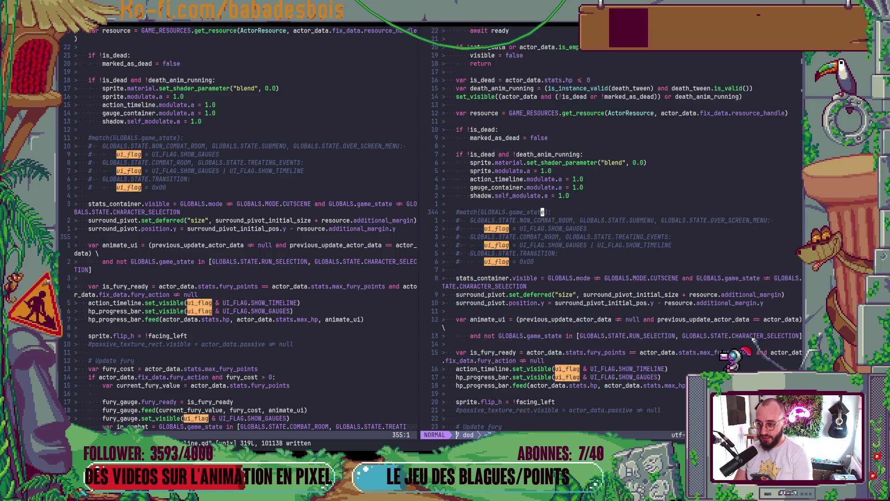
key("ctrl+o")
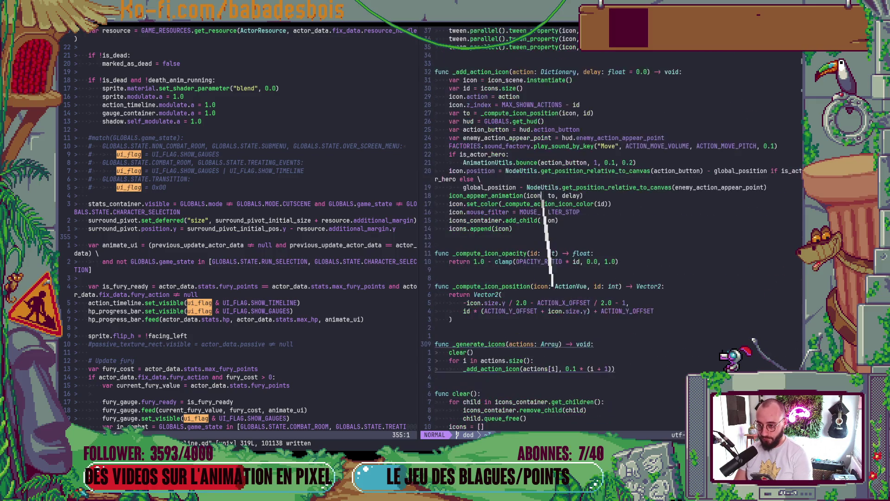
key("ctrl+o")
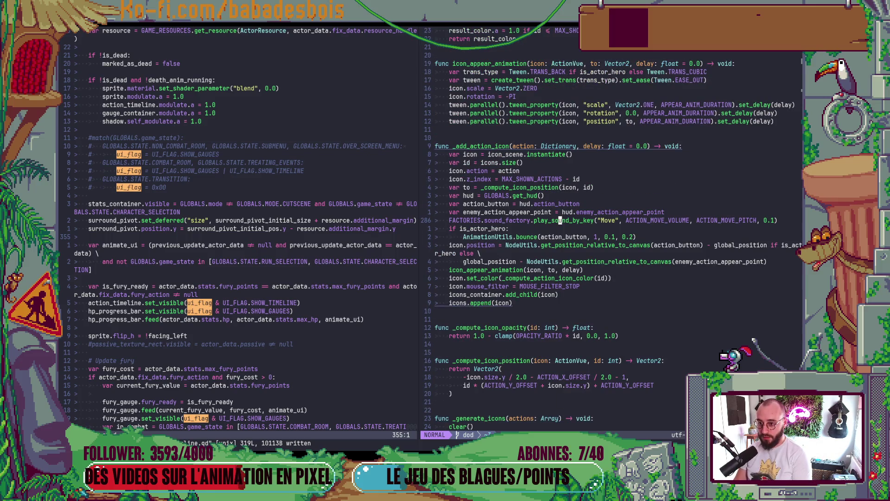
- Move up past _add_action_icon to the bracket after Array in _shift_action_icons
key("k")
key("k")
key("k")
key("b")
key("b")
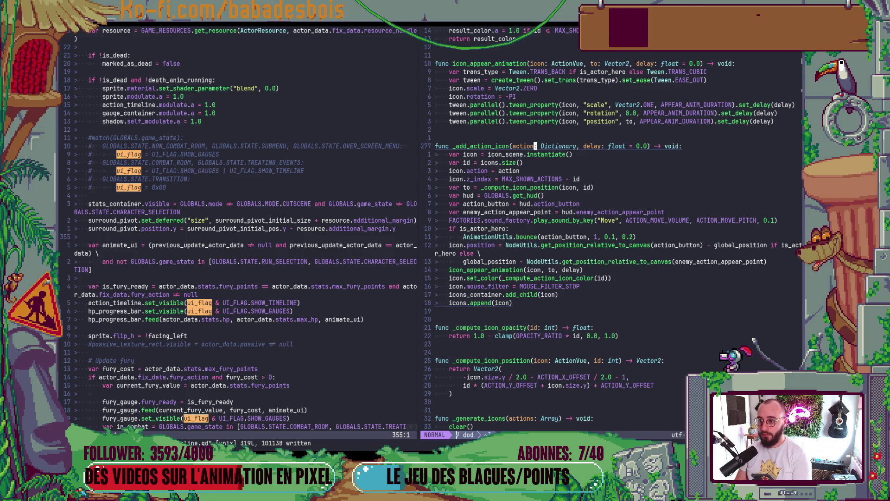
key("2")
key("4")
key("k")
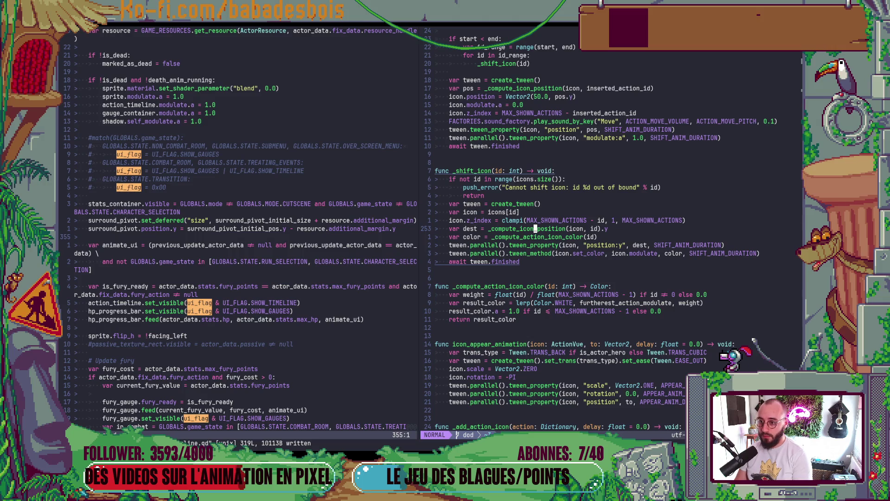
key("2")
key("4")
key("k")
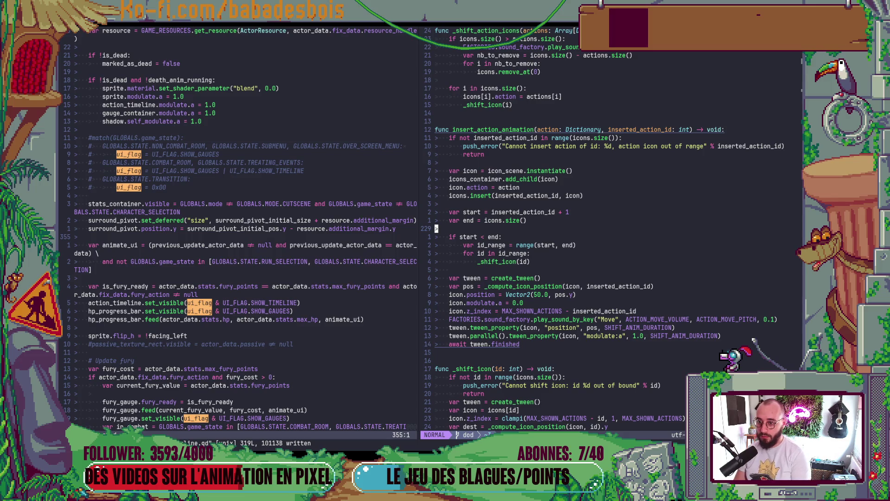
key("2")
key("4")
key("k")
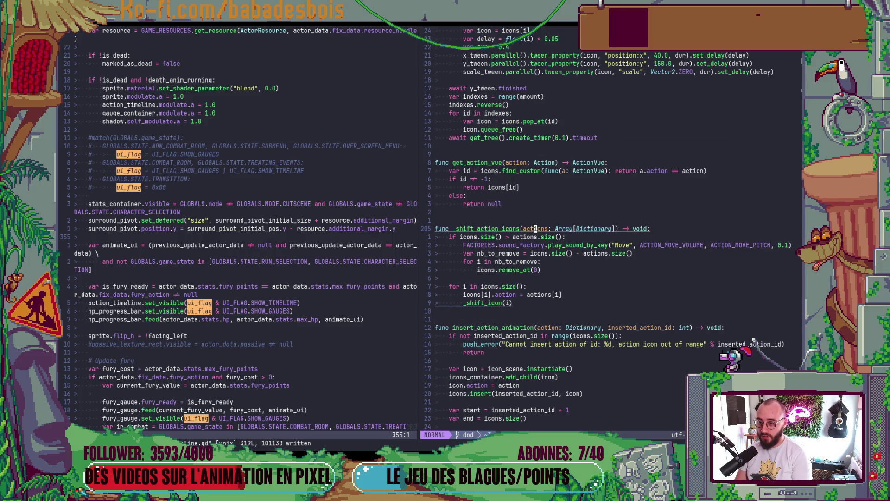
key("l")
key("l")
key("W")
key("l")
key("l")
key("l")
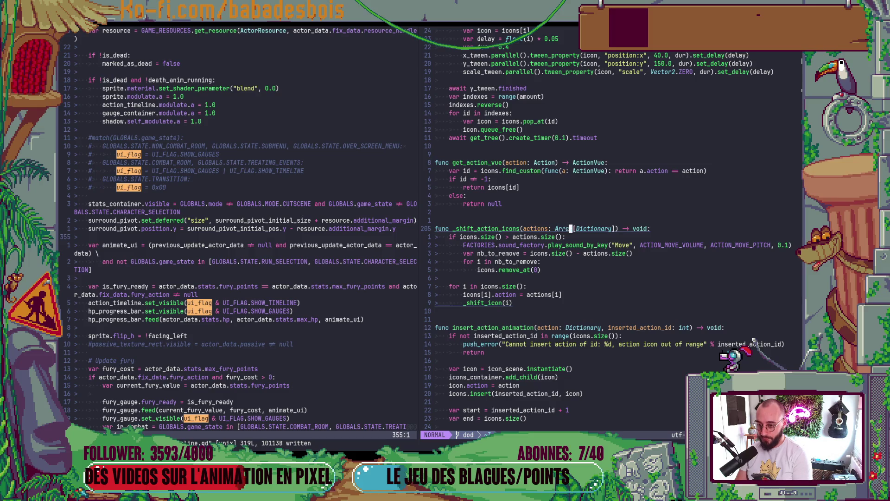
- Delete [Dictionary] from the _shift_action_icons parameter and save
type("d%:w")
key("Return")
key("2")
key("4")
key("k")
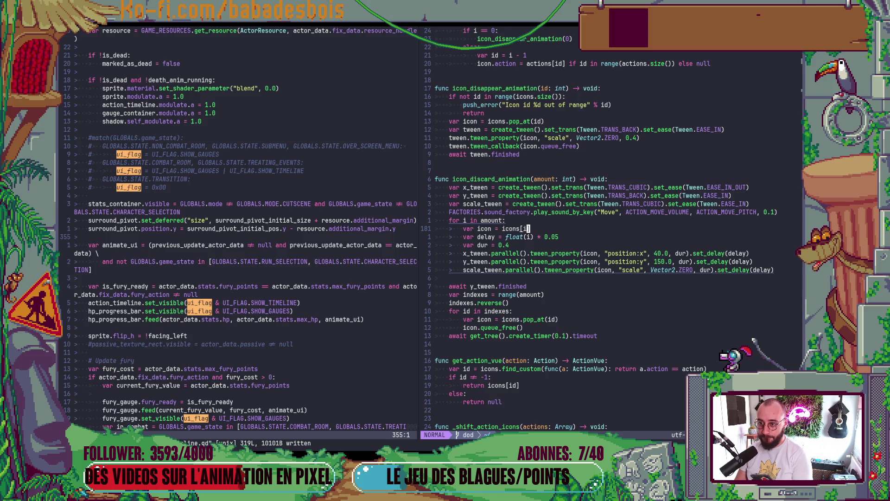
key("ctrl+u")
key("ctrl+o")
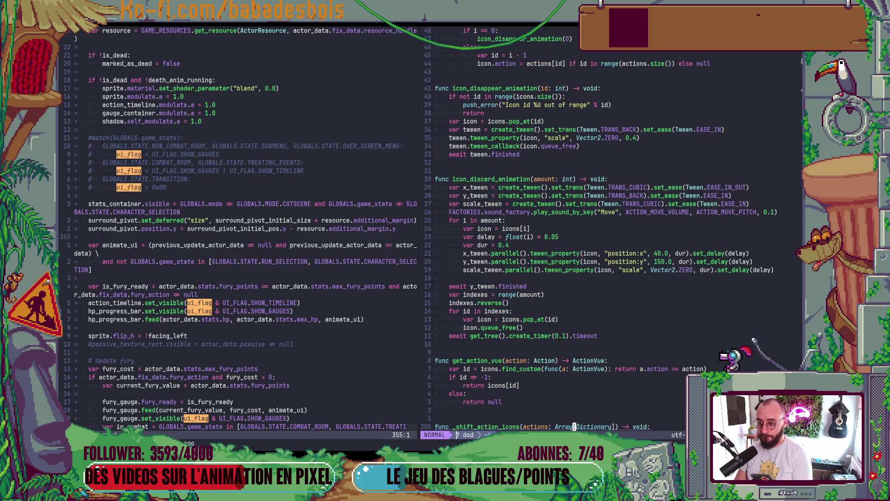
key("d")
key("percent")
- Delete [ActorAction] from the update_icons_content parameter type
key("ctrl+o")
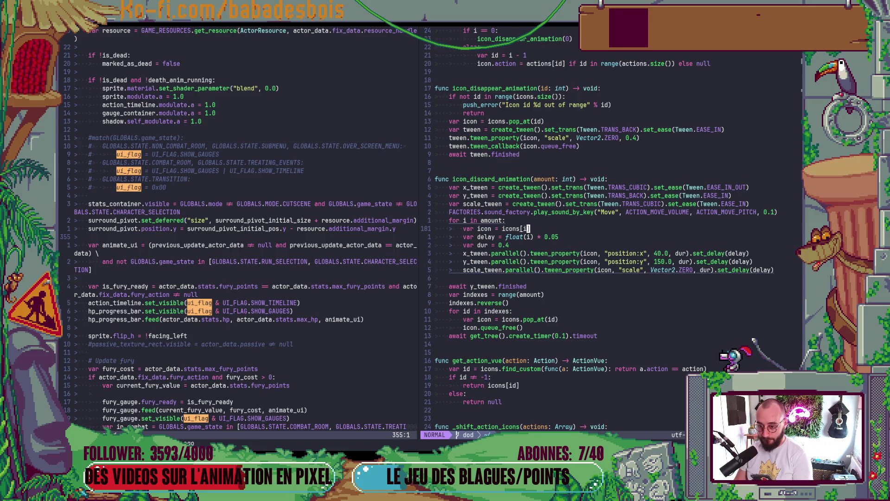
key("ctrl+o")
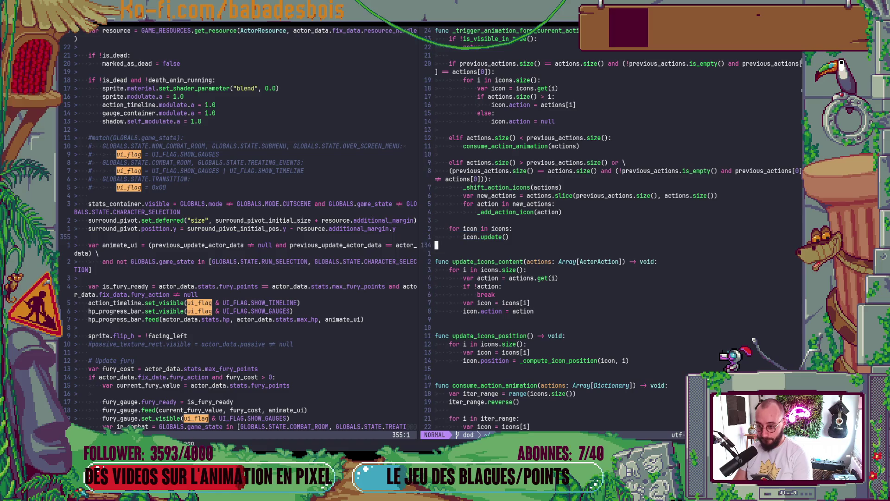
key("ctrl+o")
key("ctrl+o")
key("ctrl+o")
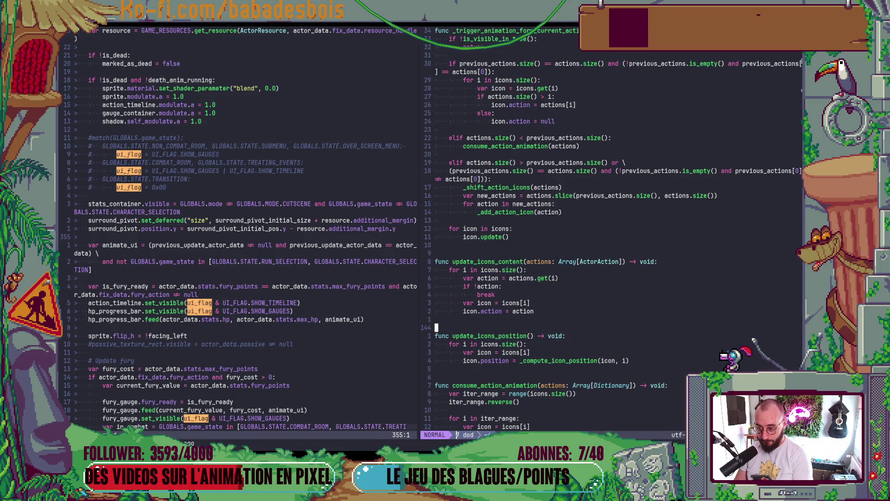
key("dollar")
key("b")
key("b")
key("percent")
key("d")
key("percent")
- Delete [Dictionary] from the consume_action_animation parameter and save
key("braceright")
key("braceright")
key("j")
key("j")
key("f")
key("bracketleft")
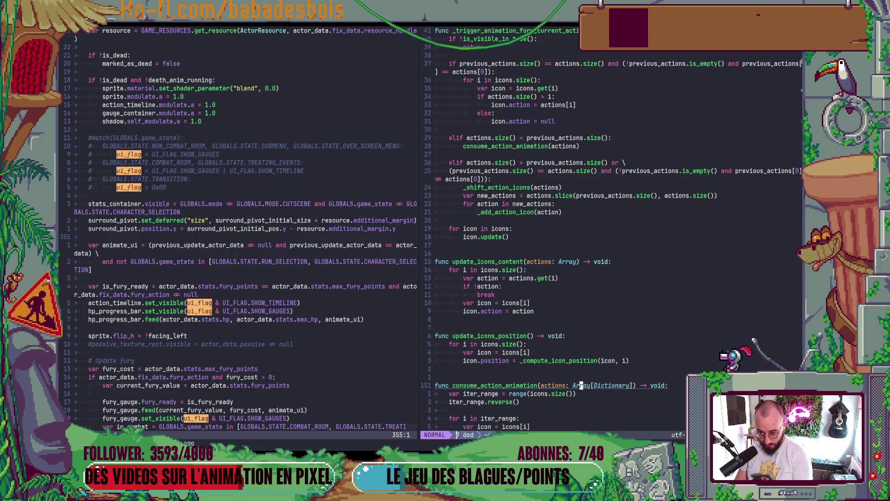
key("d")
key("percent")
key("colon")
key("w")
key("Return")
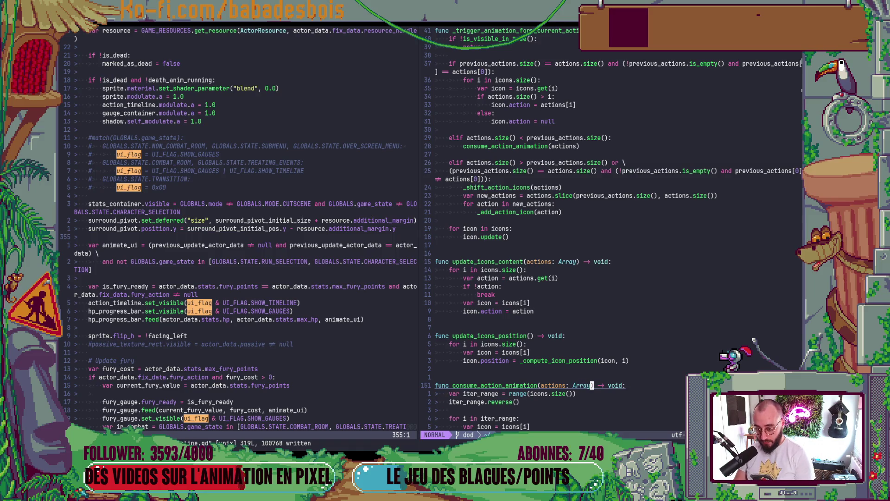
- Delete [Dictionary] from the _trigger_animation_form_current_actions parameter and save
key("2")
key("4")
key("k")
key("ctrl+u")
key("j")
key("j")
key("j")
key("f")
key("bracketleft")
key("F")
key("bracketleft")
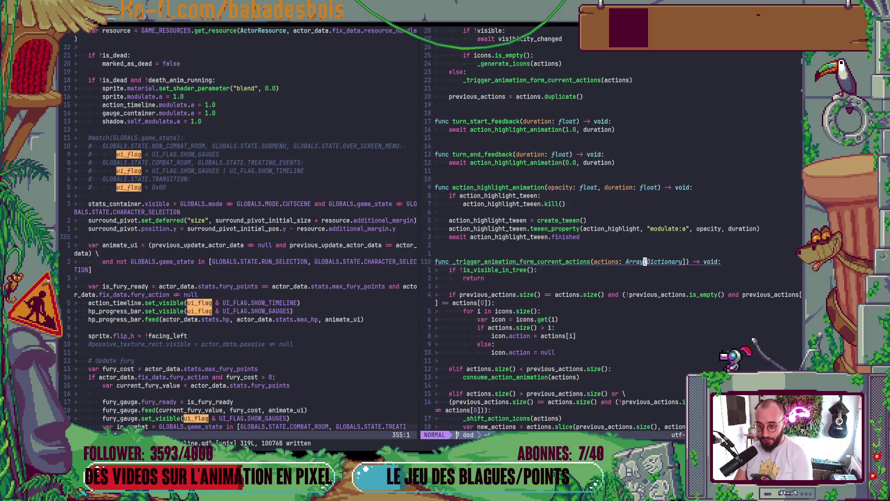
key("d")
key("percent")
key("colon")
key("w")
key("Return")
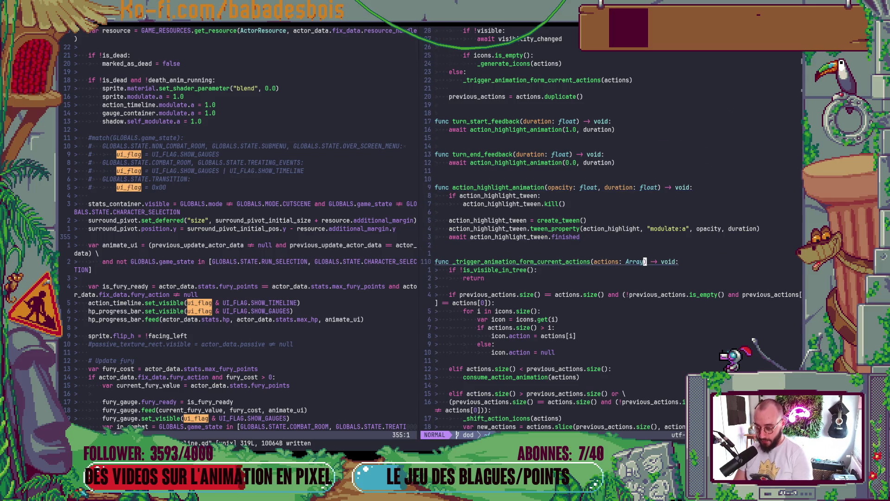
- Move up to the fury_tween declaration and relaunch the game from Godot
key("2")
key("4")
key("k")
key("ctrl+u")
key("ctrl+u")
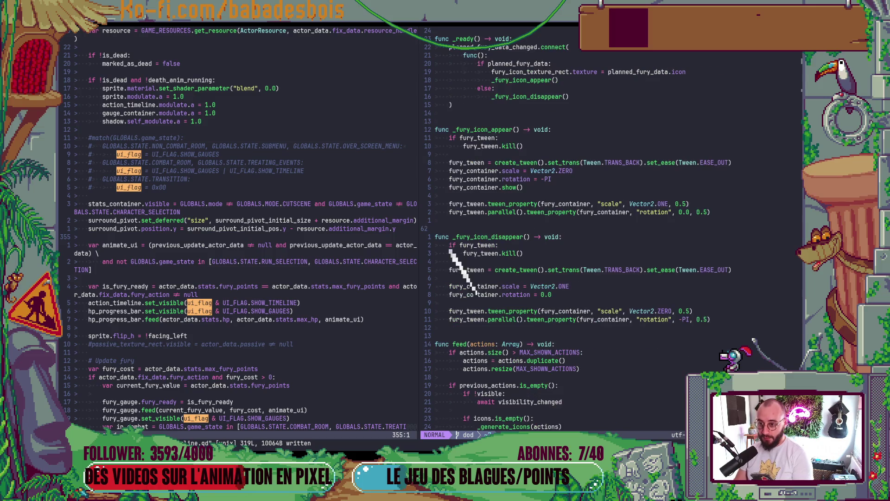
key("k")
key("k")
key("k")
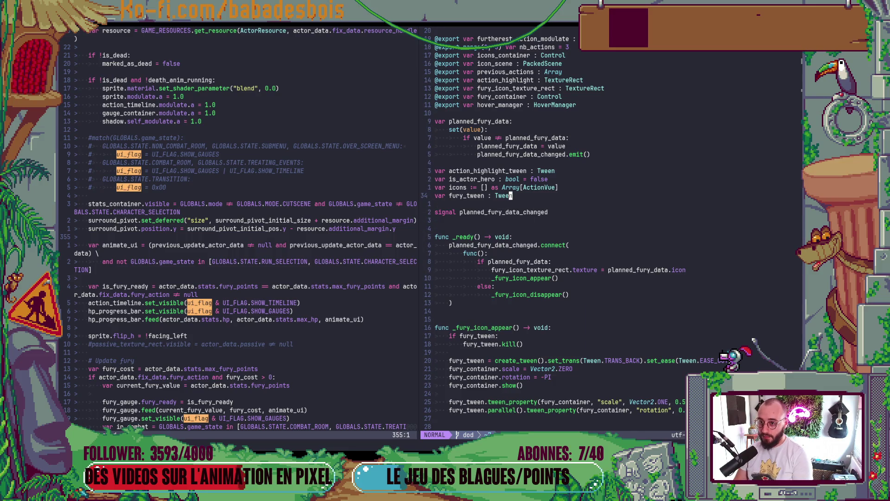
key("alt+Tab")
key("F5")
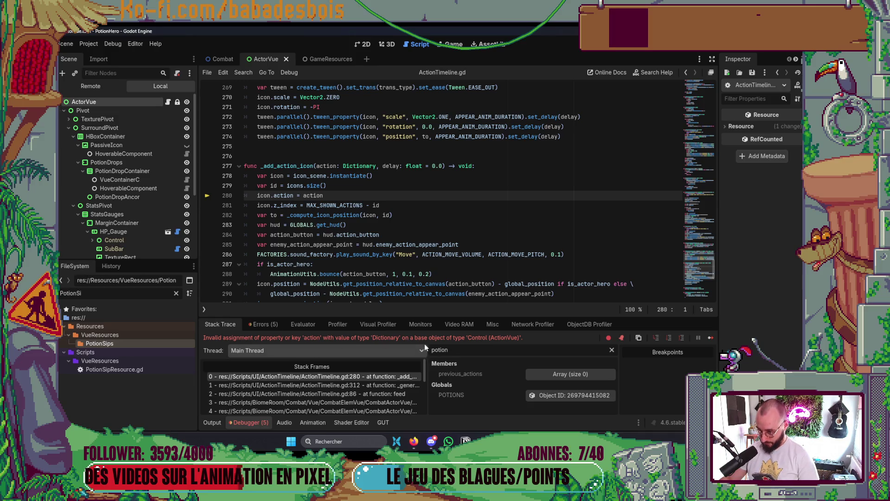
- Review the ActionVue 'action' assignment error, then search for ActionVue in Neovim's file finder
key("alt+Tab")
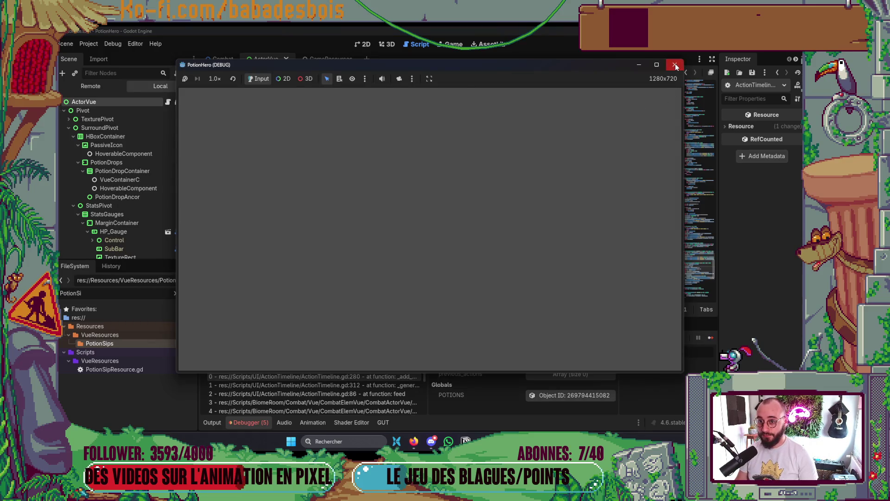
key("alt+Tab")
key("space")
type("f")
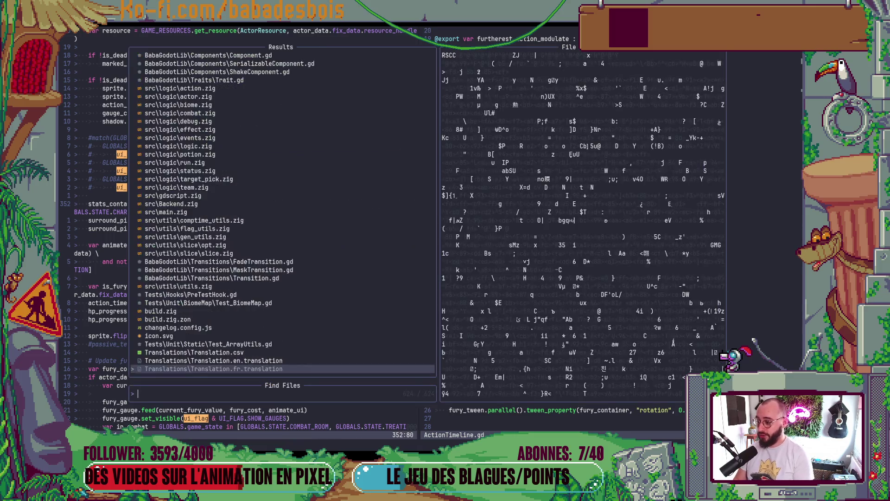
type("ActionVue")
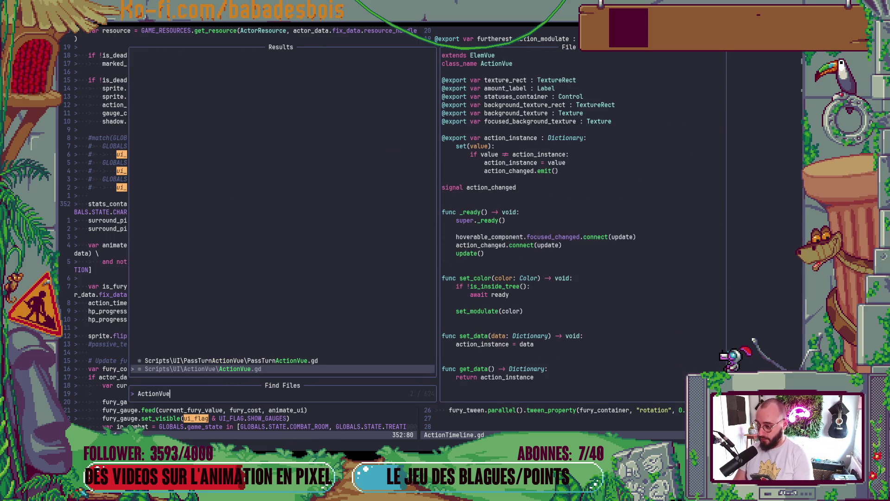
- Open ActionVue.gd to check its action_instance property, then place the caret at planned_fury_data_changed in ActionTimeline.gd
key("Return")
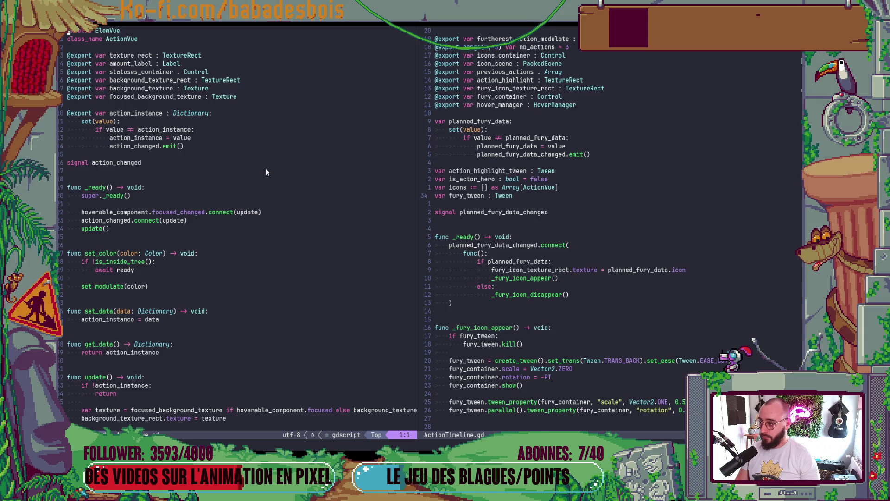
left_click(458, 228)
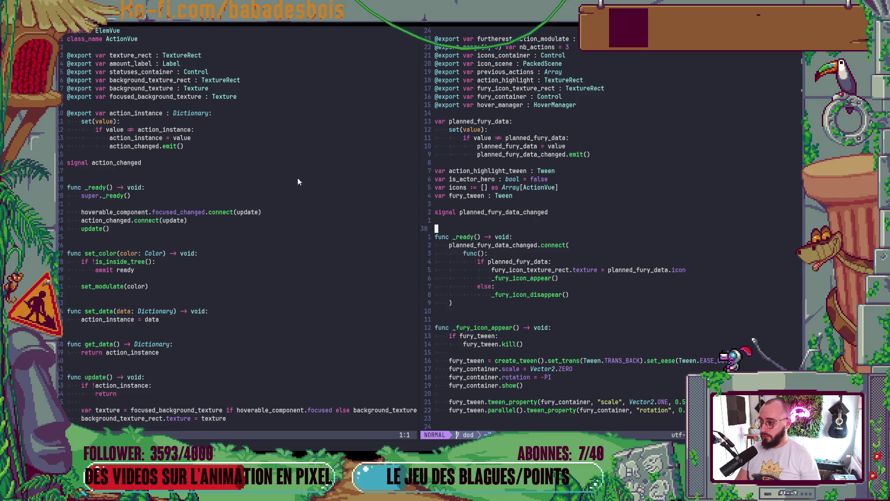
scroll(197, 135, "down", 6)
left_click(535, 213)
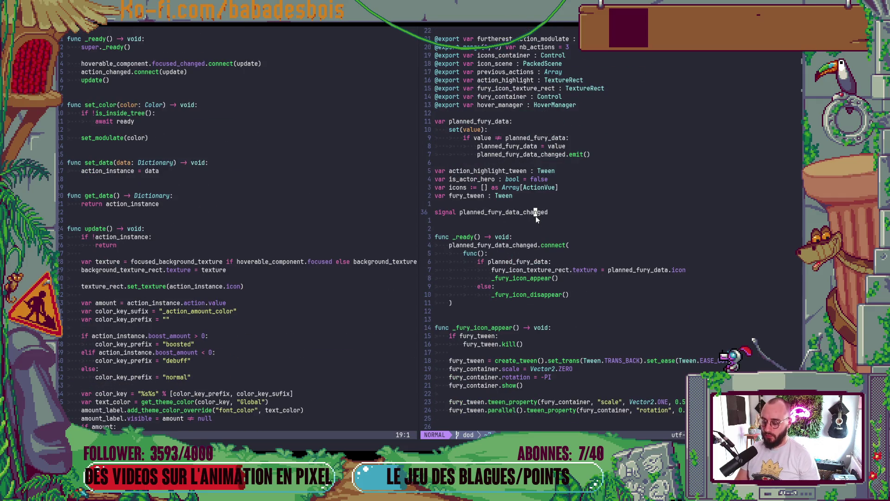
key("alt+Tab")
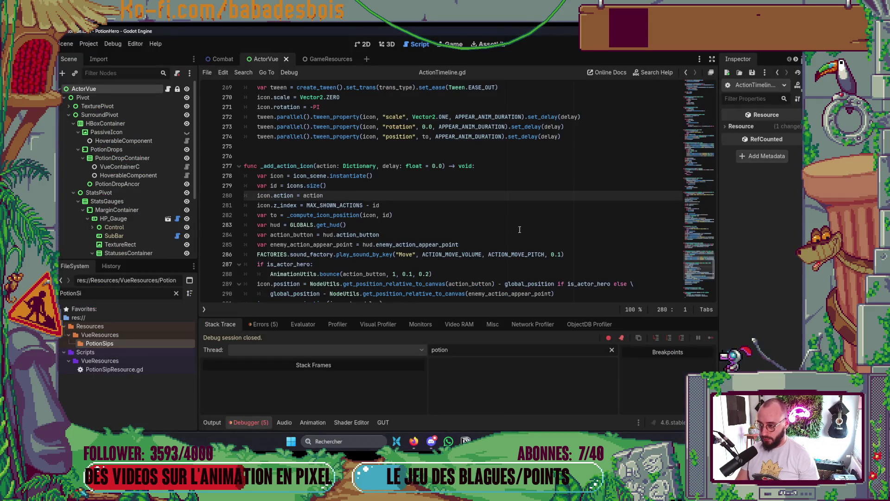
- In Godot, change line 280 of ActionTimeline.gd to assign icon.action_instance, then return to Neovim
left_click(292, 195)
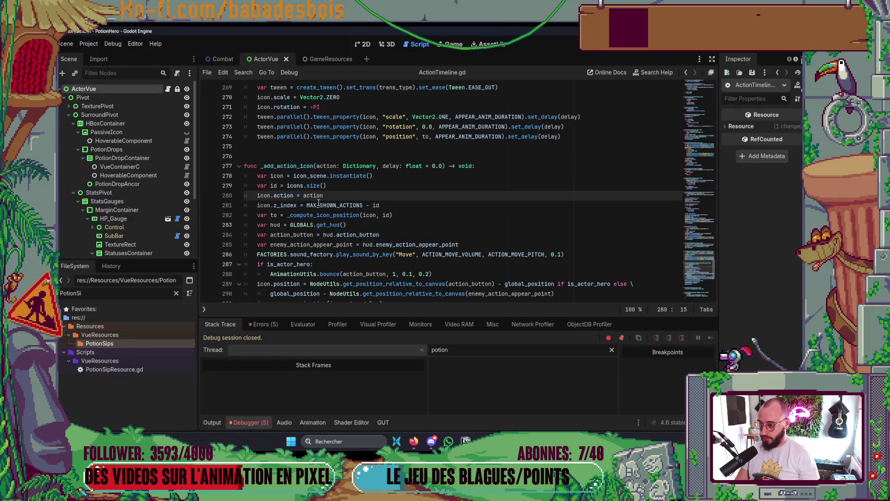
type("_instac")
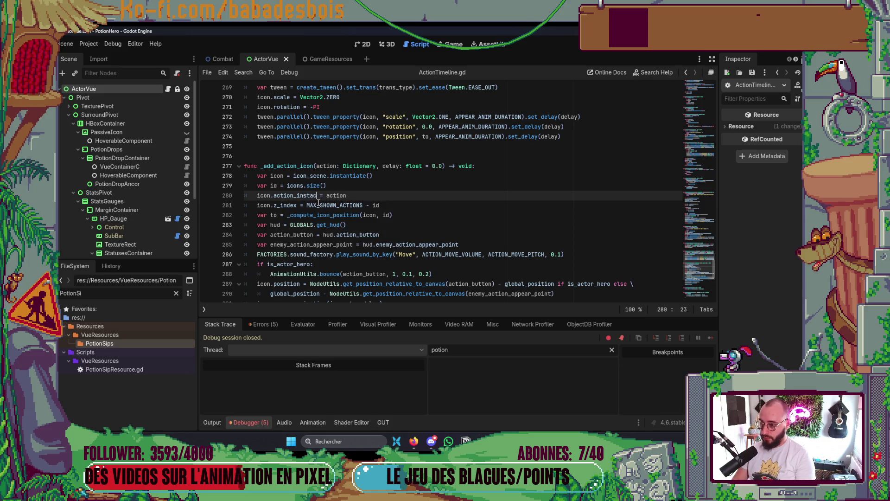
type("ne")
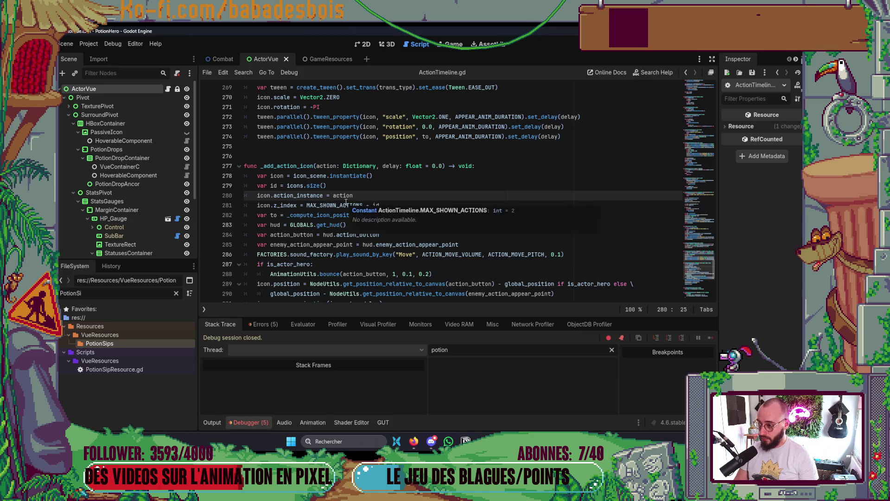
key("alt+Tab")
left_click(541, 246)
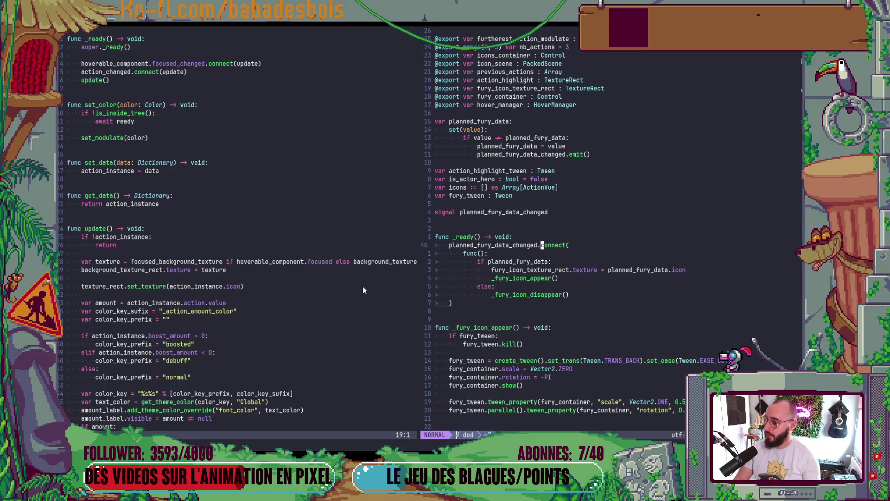
- Open live.zig with the project file finder
left_click(304, 289)
scroll(304, 291, "down", 5)
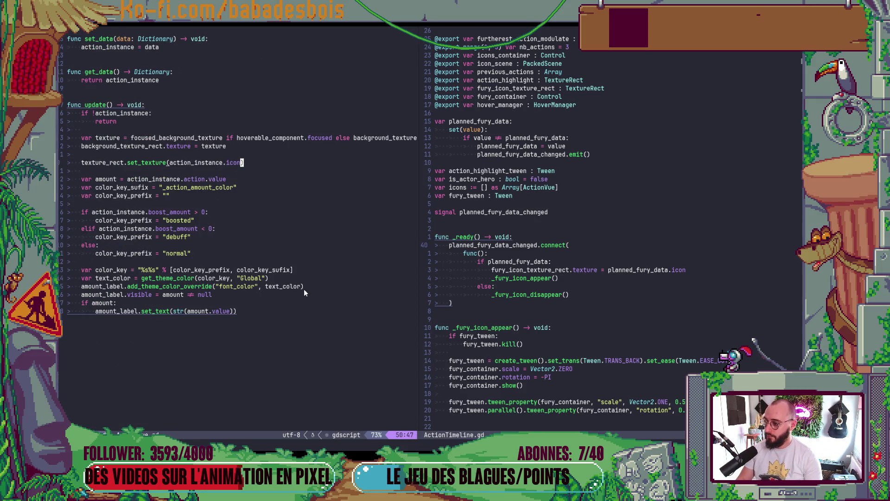
scroll(305, 293, "up", 8)
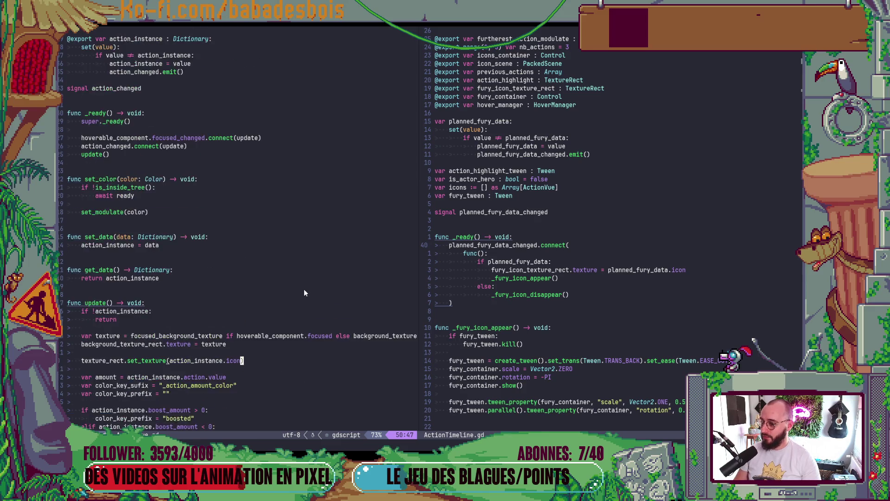
scroll(305, 293, "up", 3)
left_click(720, 216)
key("space")
key("f")
key("f")
type("Action")
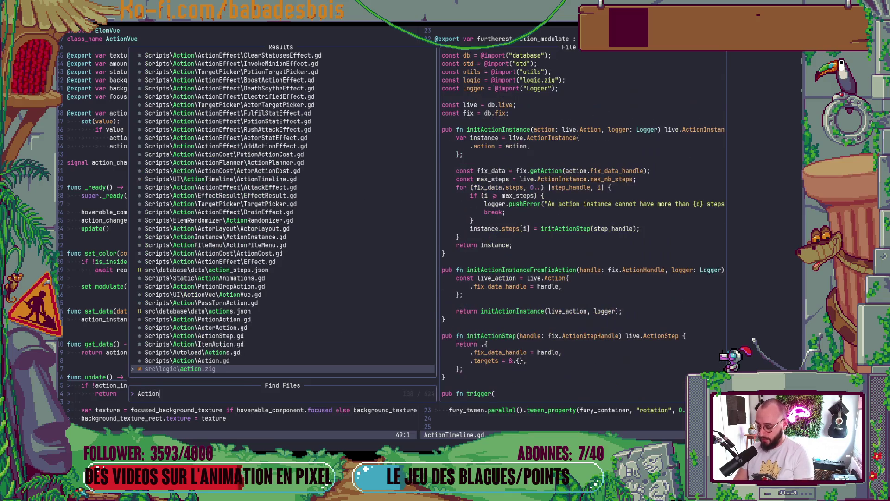
key("BackSpace")
key("BackSpace")
key("BackSpace")
type("live")
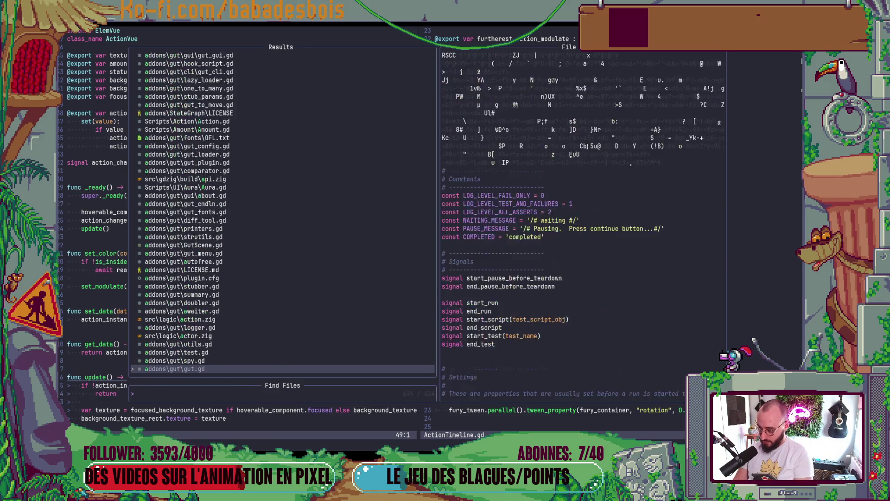
key("Return")
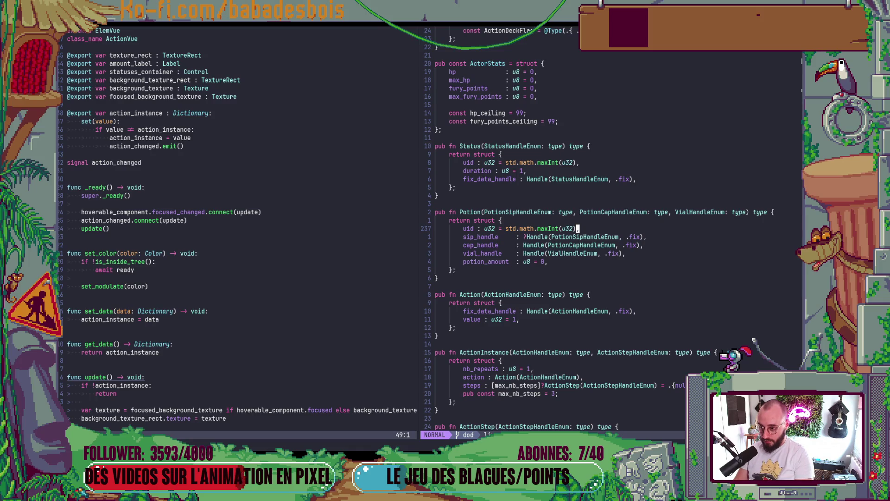
- Jump to the Action struct in live.zig and review it alongside the Actor and Inventory structs
key("space")
key("s")
key("s")
type("act")
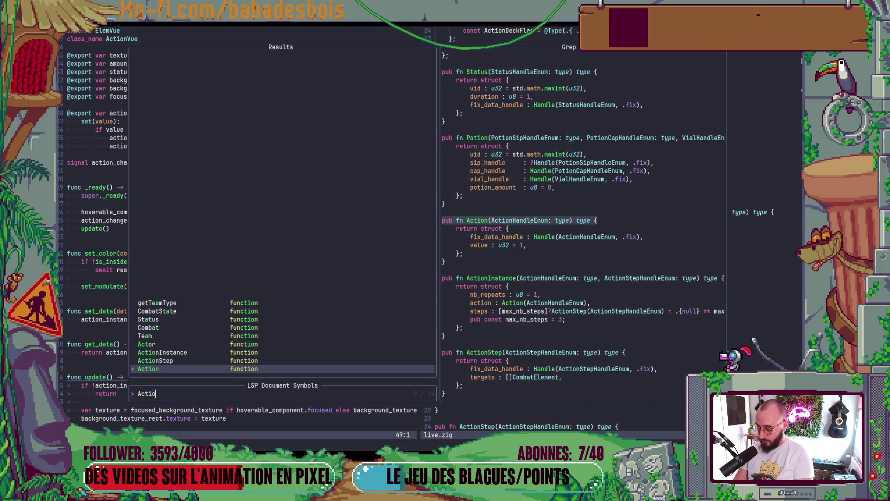
key("Return")
key("V")
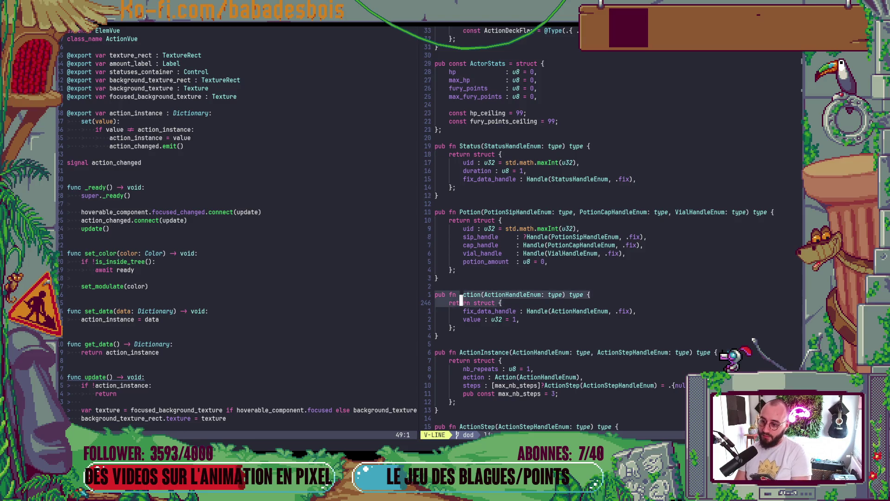
key("j")
key("j")
key("j")
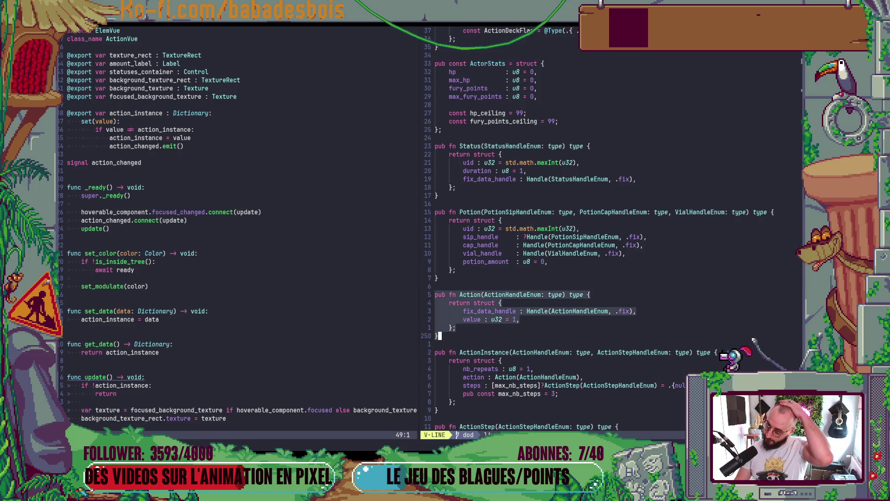
key("y")
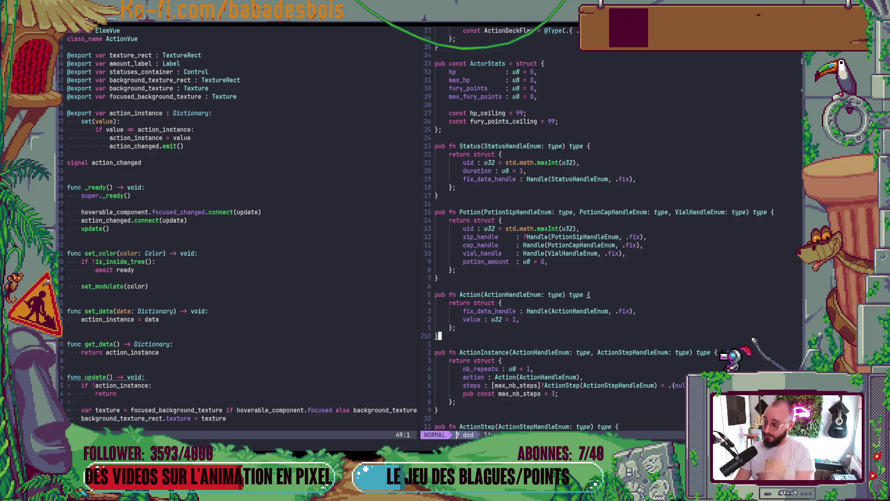
key("ctrl+w")
key("h")
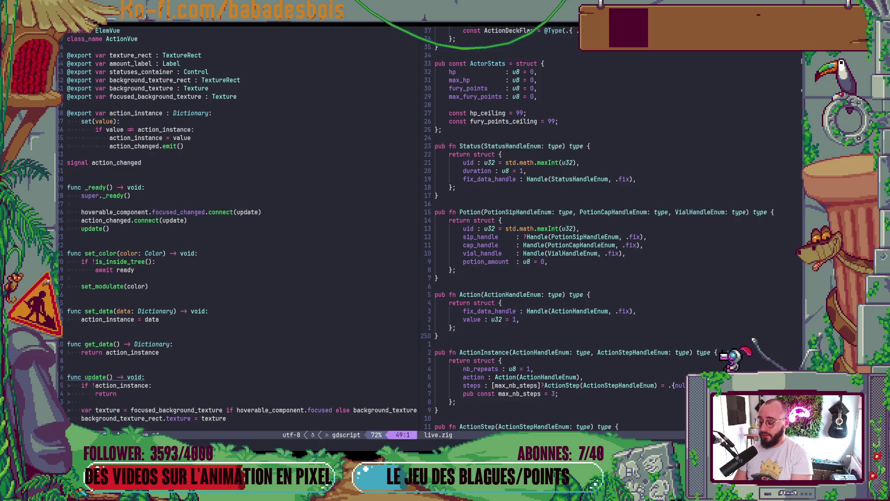
key("ctrl+w")
key("l")
key("ctrl+u")
key("ctrl+u")
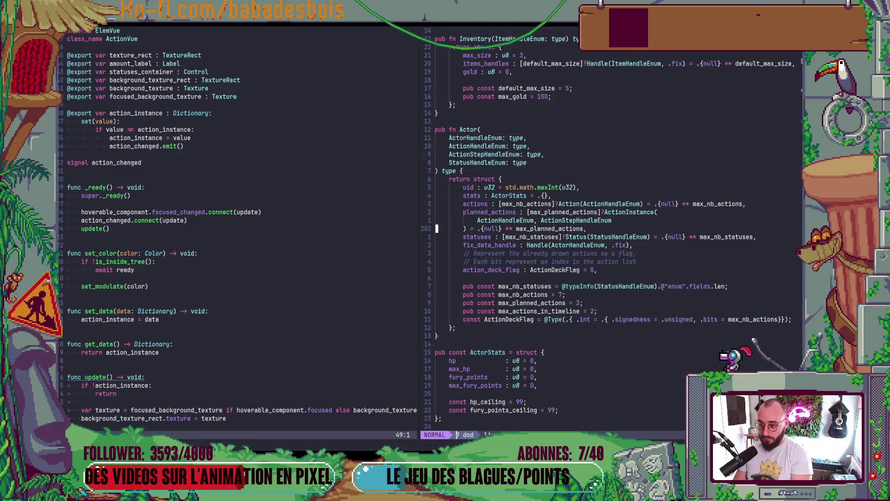
key("ctrl+u")
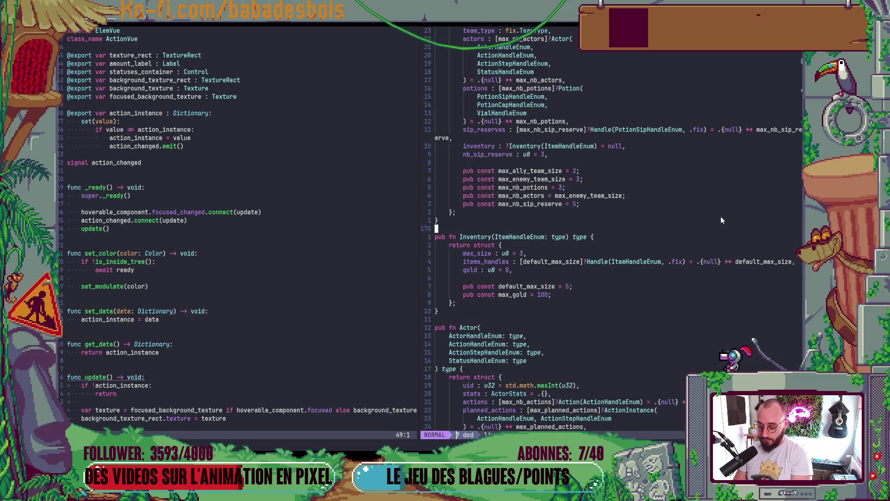
- Jump back to consume_action_animation in ActionTimeline.gd and search document symbols for 'update'
key("ctrl+o")
key("ctrl+o")
key("ctrl+o")
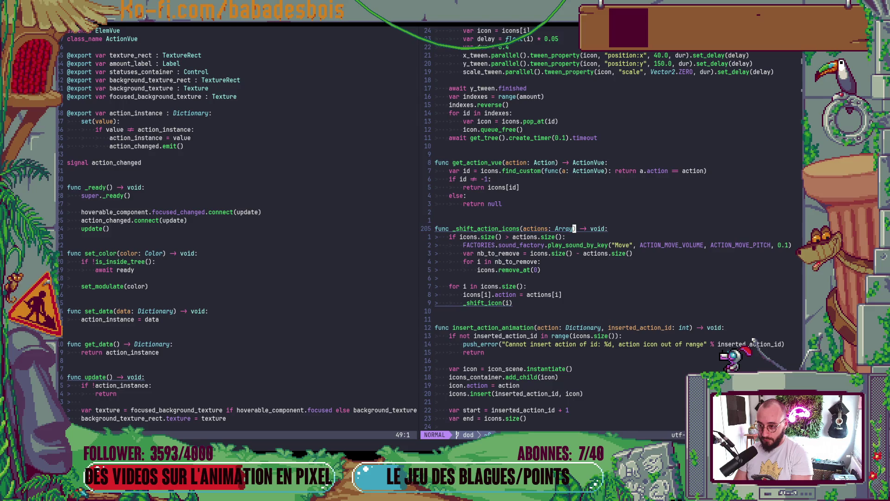
key("ctrl+o")
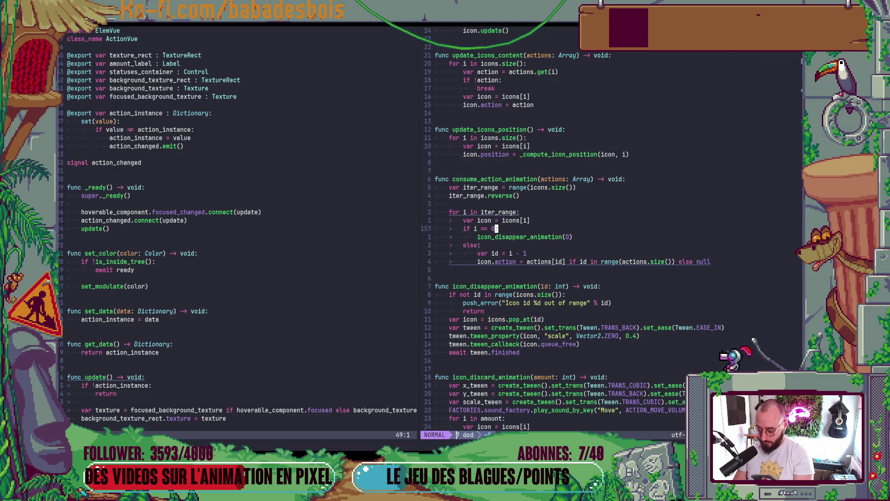
key("space")
type("dsupdate")
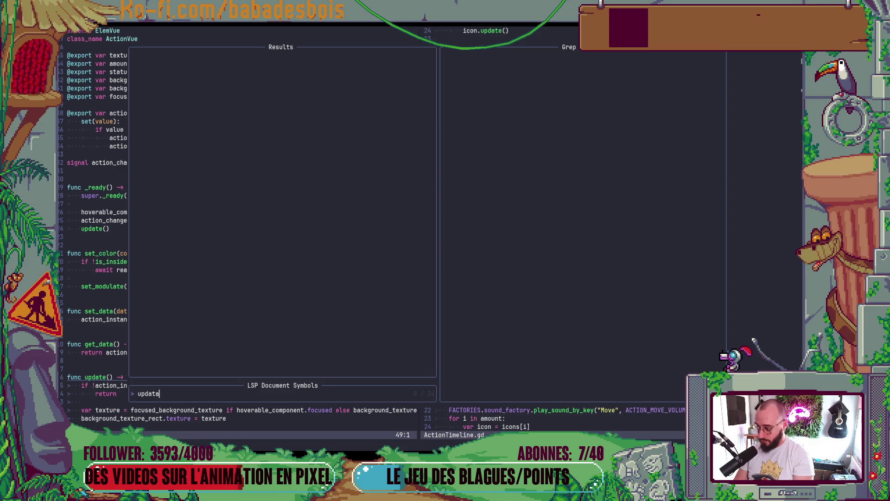
- In _add_action_icon, change icon.action_instance back to icon.action on line 280
key("Escape")
key("alt+Tab")
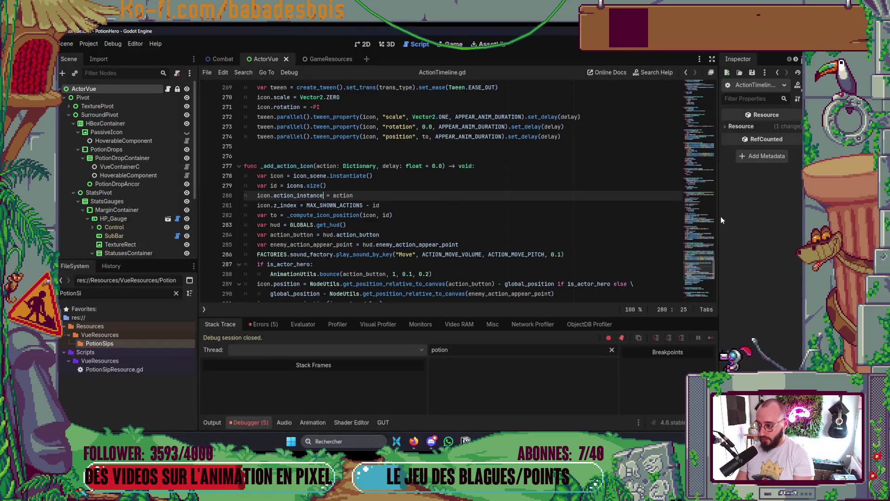
key("alt+Tab")
type("/_ad")
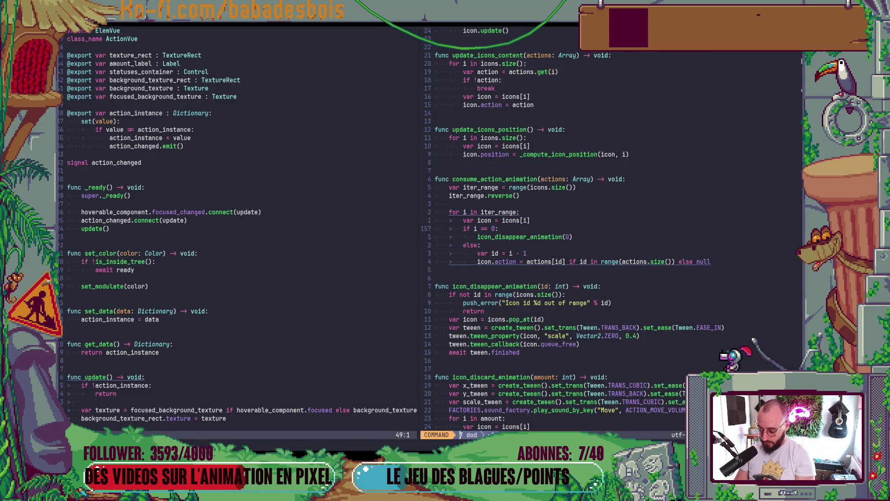
type("d_ac")
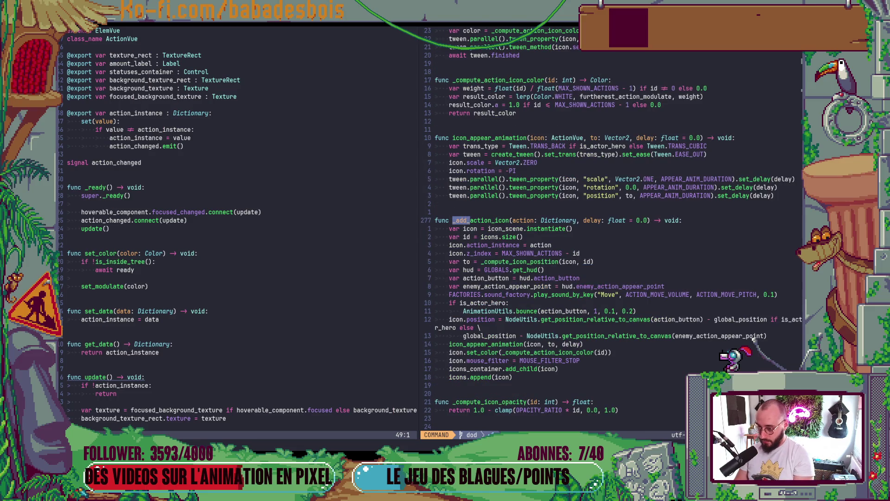
key("Return")
key("j")
key("j")
key("j")
key("w")
key("w")
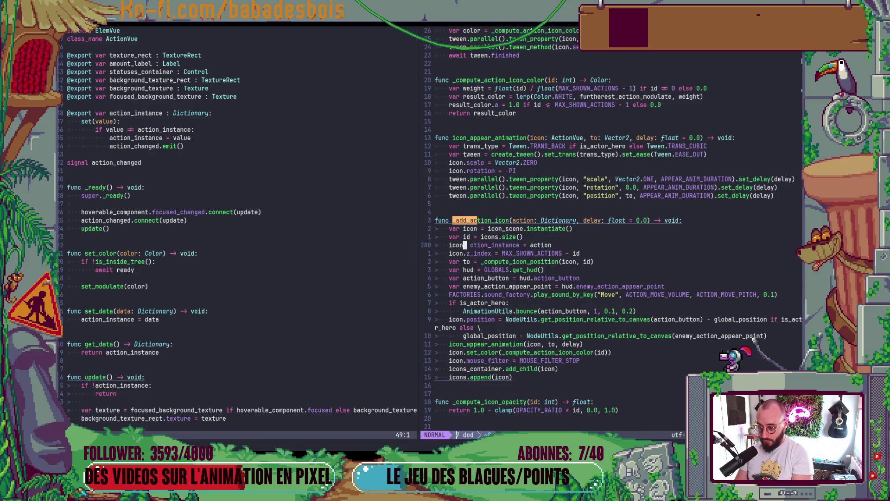
key("f")
key("_")
key("d")
key("e")
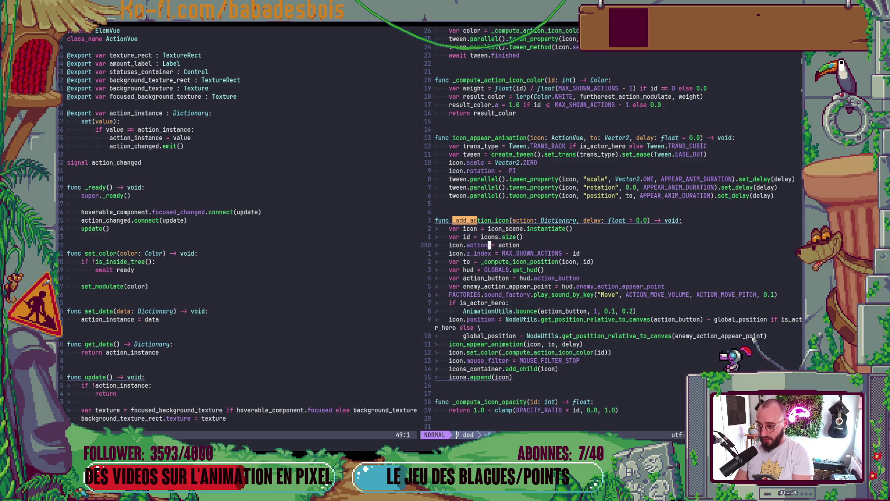
- Replace action_instance with action from line 11 to the end of ActionVue.gd using :s
key("ctrl+w")
key("h")
key("{")
key("{")
key("{")
key("{")
key("{")
key("{")
key("j")
key("$")
mouse_move(210, 113)
left_mouse_down()
mouse_move(120, 121)
mouse_move(111, 229)
mouse_move(158, 352)
mouse_move(202, 419)
mouse_move(237, 427)
left_mouse_up()
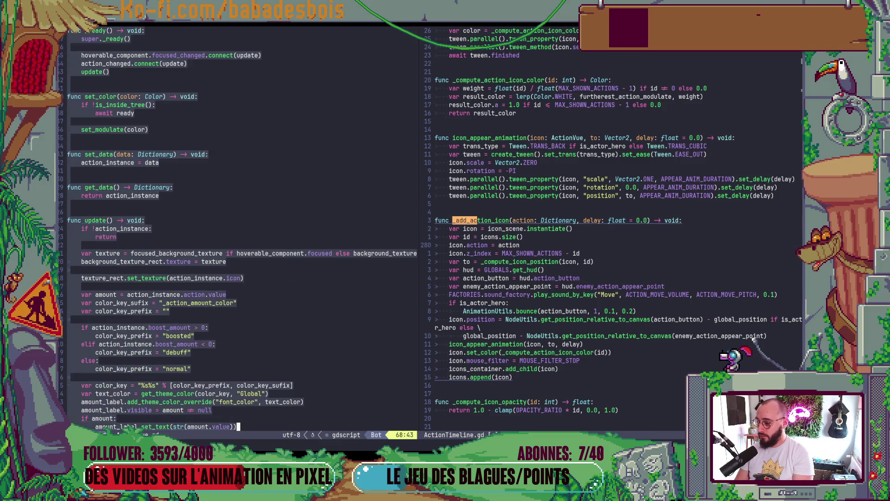
type(":s/action")
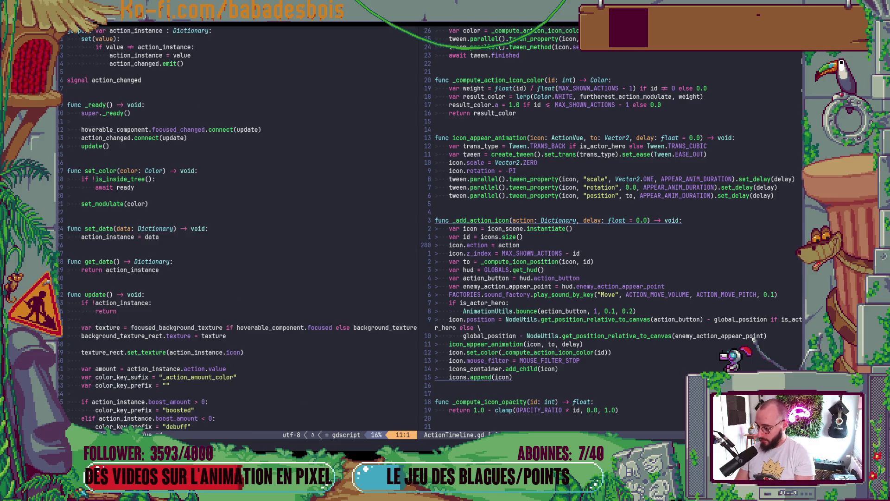
type("_instance")
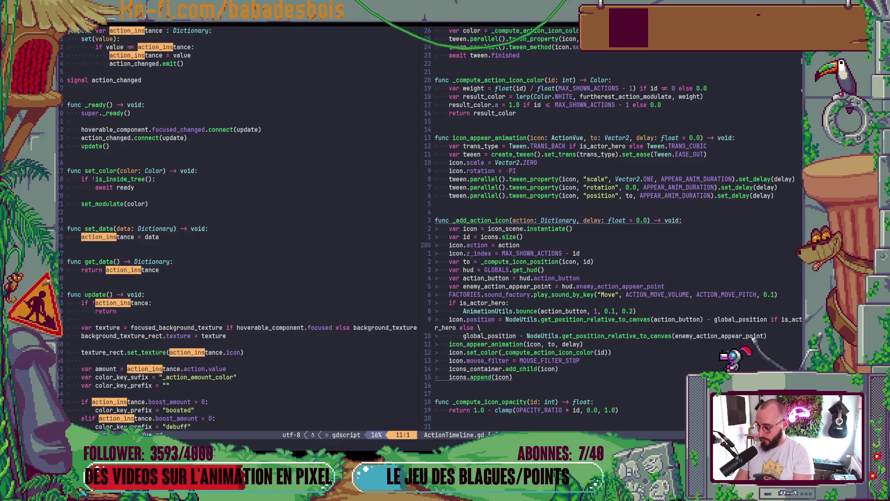
type("/")
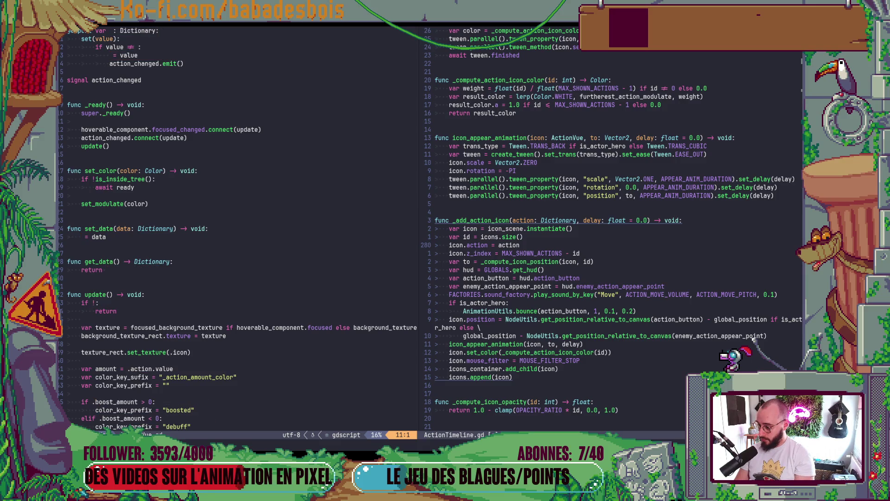
type("action")
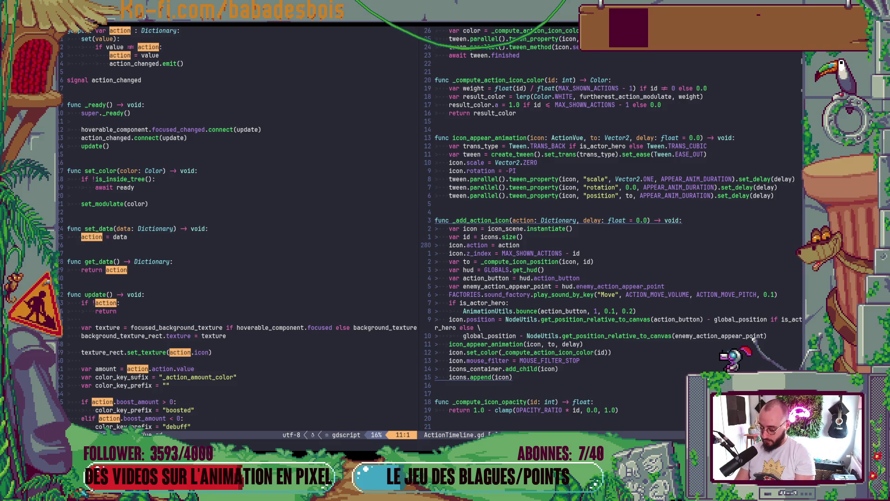
key("Return")
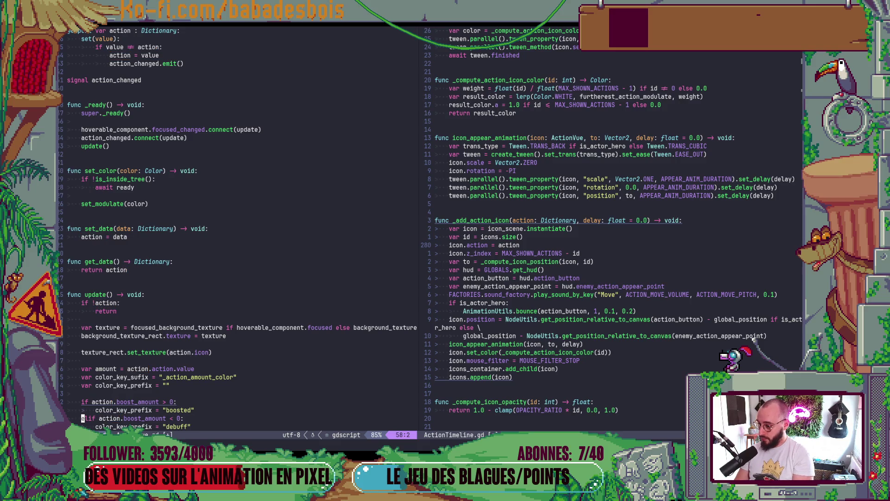
- Remove the Dictionary type from set_data's parameter
key("{")
key("{")
key("{")
key("j")
key("j")
key("l")
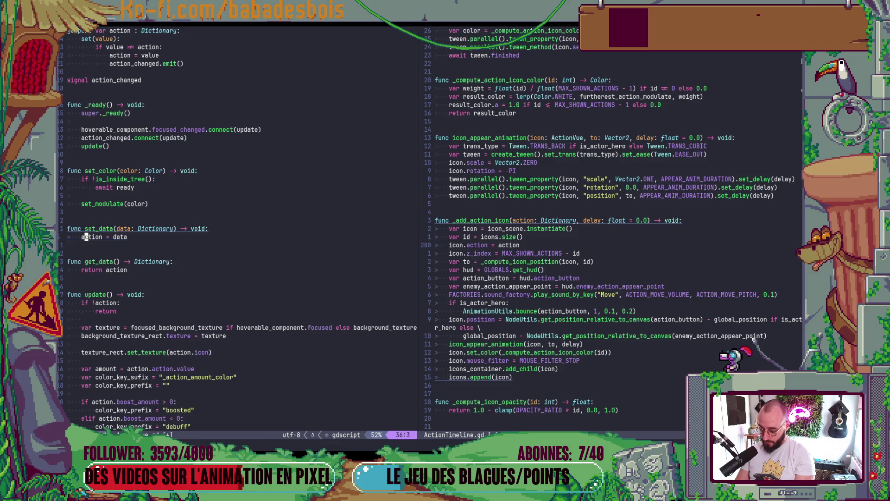
key("k")
key("f")
key("colon")
key("d")
key("t")
key("parenright")
- Remove the Dictionary return type from get_data and save ActionVue.gd
key("j")
key("j")
key("j")
key("h")
key("h")
key("h")
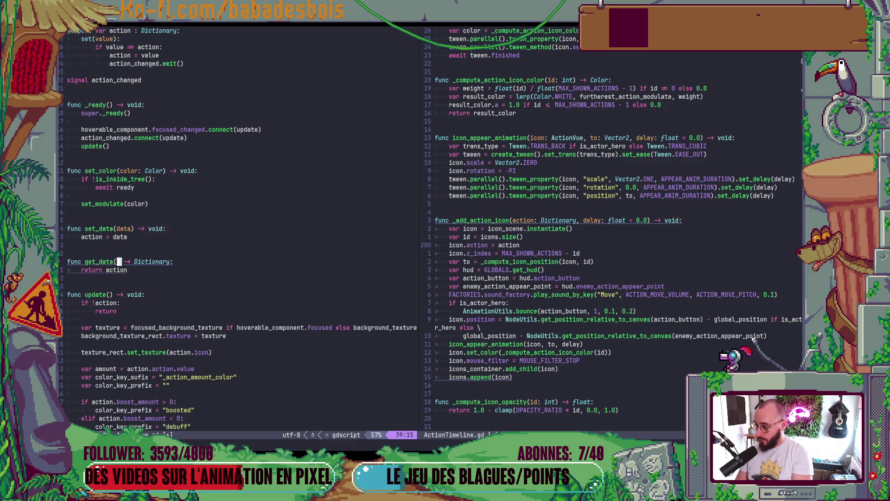
key("l")
key("d")
key("t")
key("colon")
key("j")
key("j")
key("j")
key("j")
key("j")
key("dollar")
type(":w")
key("Return")
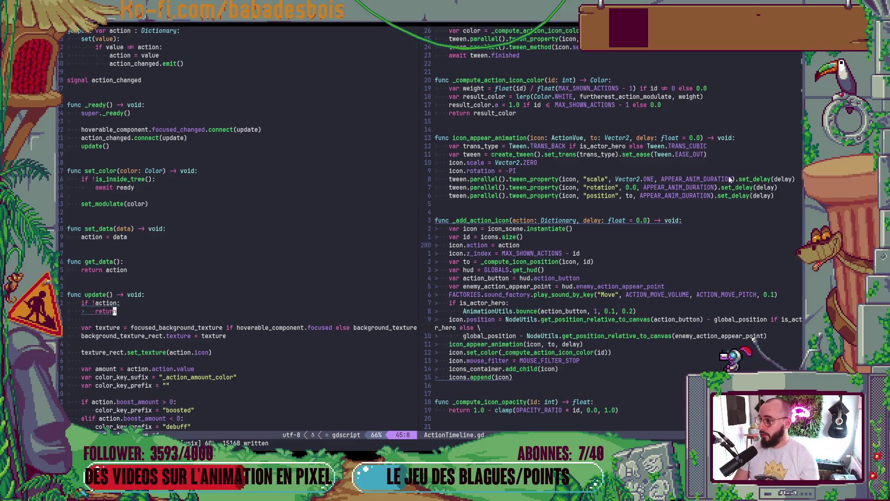
scroll(241, 209, "up", 3)
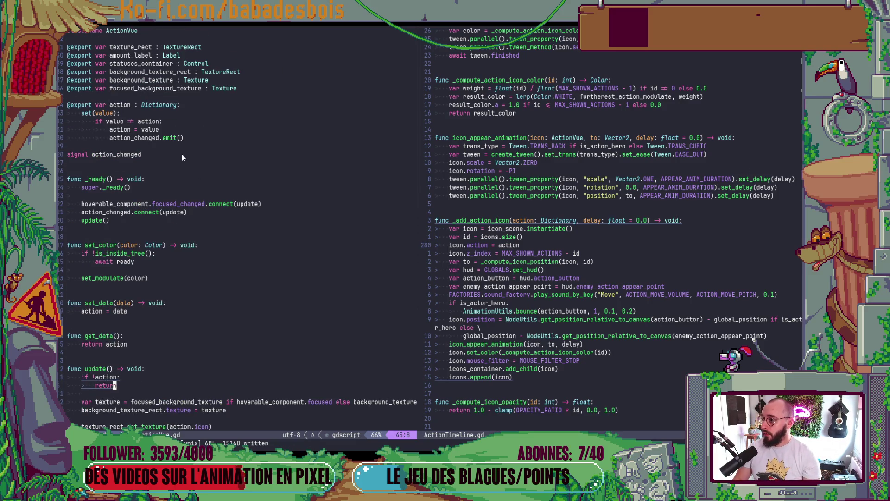
left_click(131, 106)
type("dfy")
type(":w")
key("Return")
key("b")
key("b")
key("b")
type("dW")
type(":w")
key("Return")
key("j")
key("j")
- Switch to Godot Engine and rerun PotionHero with F5
scroll(166, 146, "down", 1)
scroll(165, 146, "down", 14)
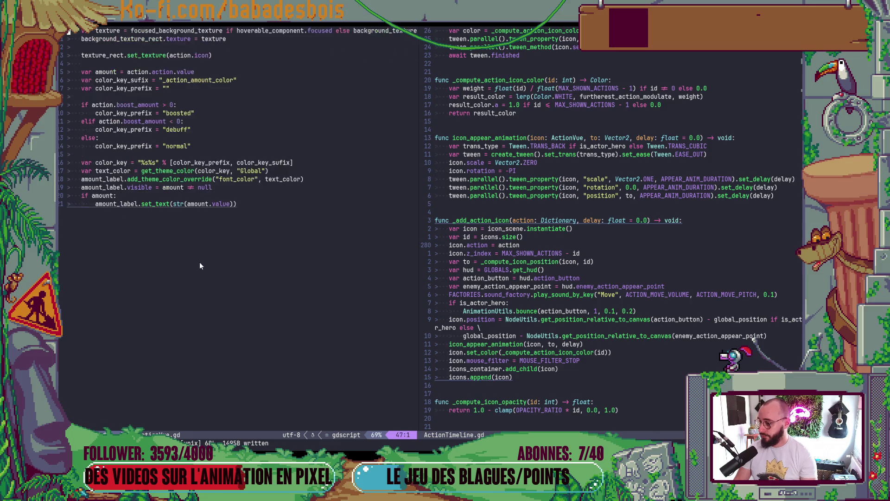
scroll(200, 262, "up", 3)
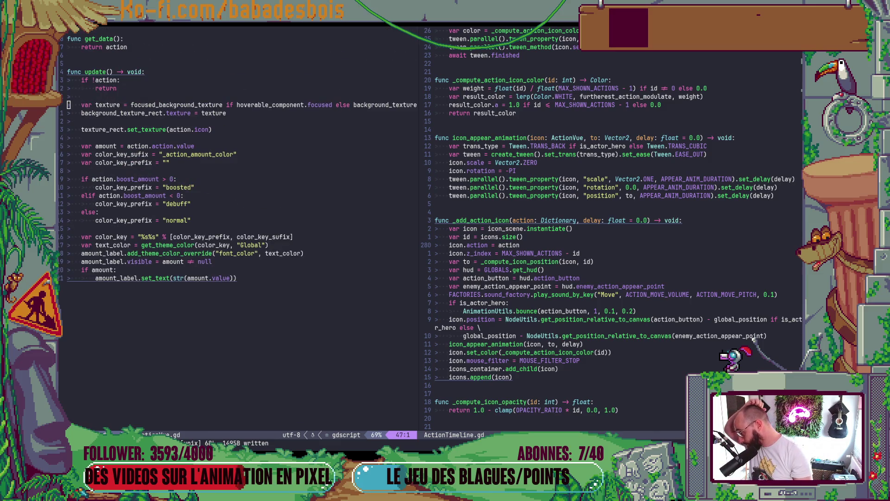
scroll(199, 320, "up", 3)
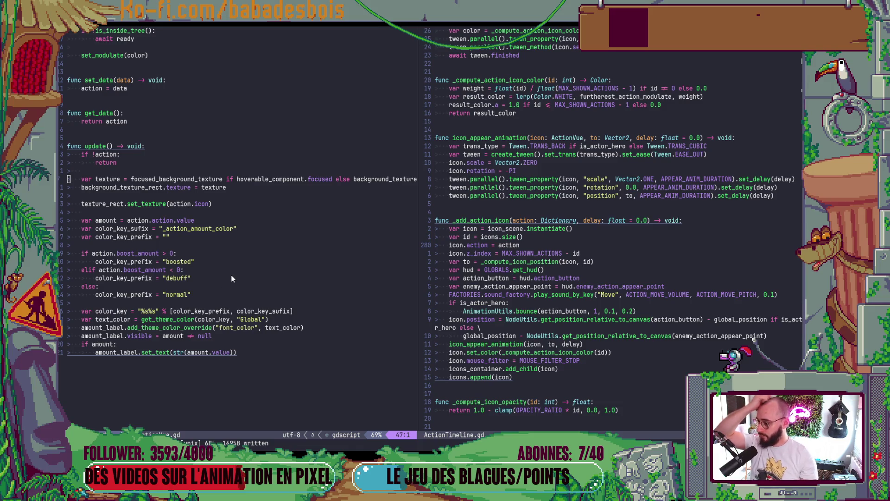
left_click(232, 279)
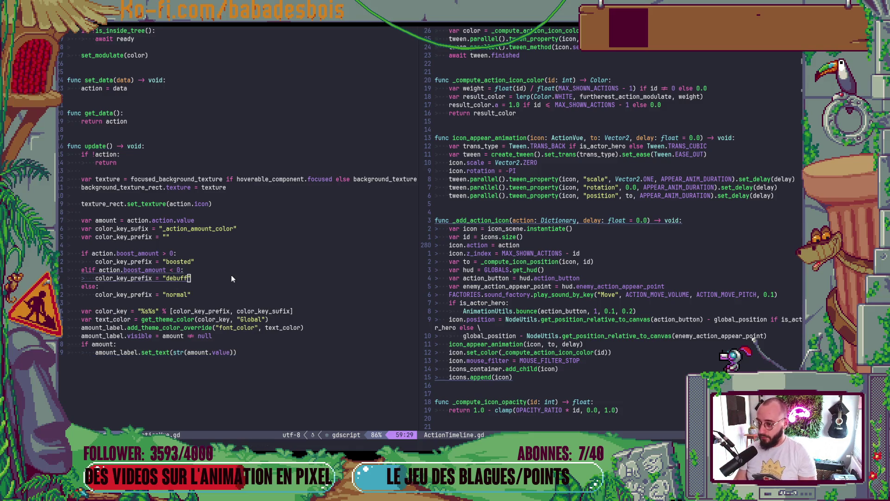
key("alt+Tab")
key("alt+Tab")
key("F5")
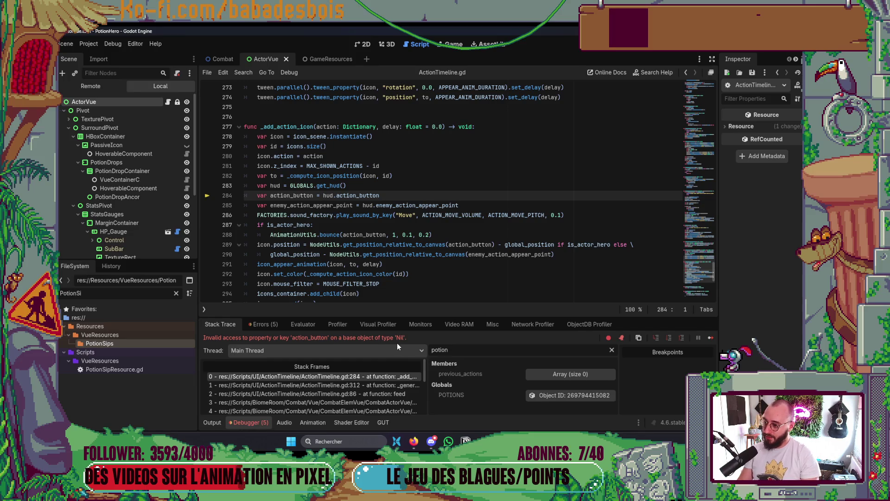
- Add an 'if hud:' guard after the get_hud line, nesting the action_button and enemy appear point lines
double_click(335, 195)
left_click(384, 185)
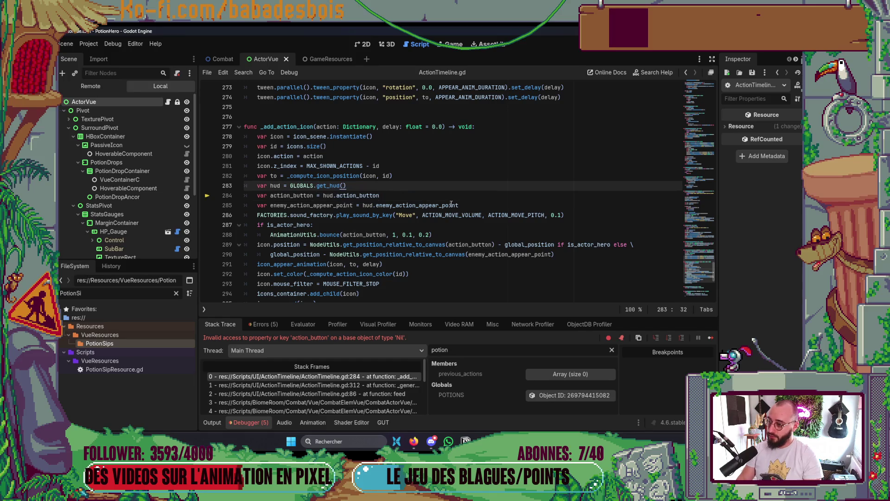
key("Return")
type("if ")
type("hud")
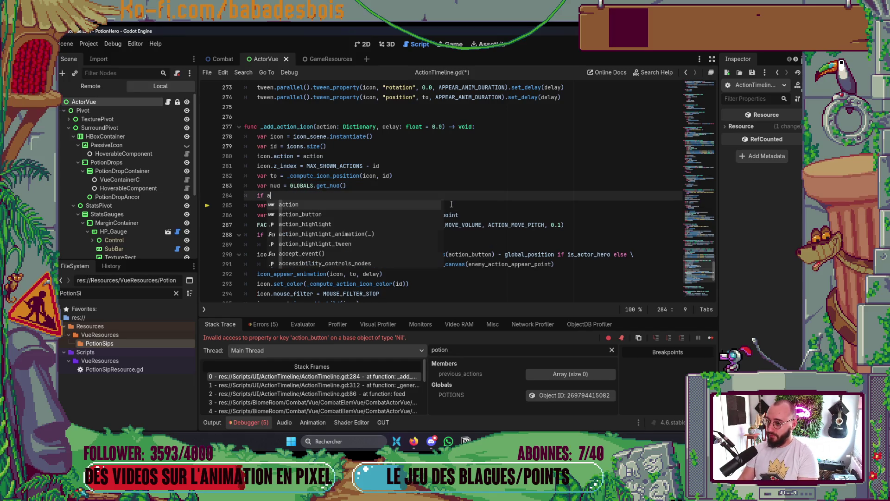
type(":")
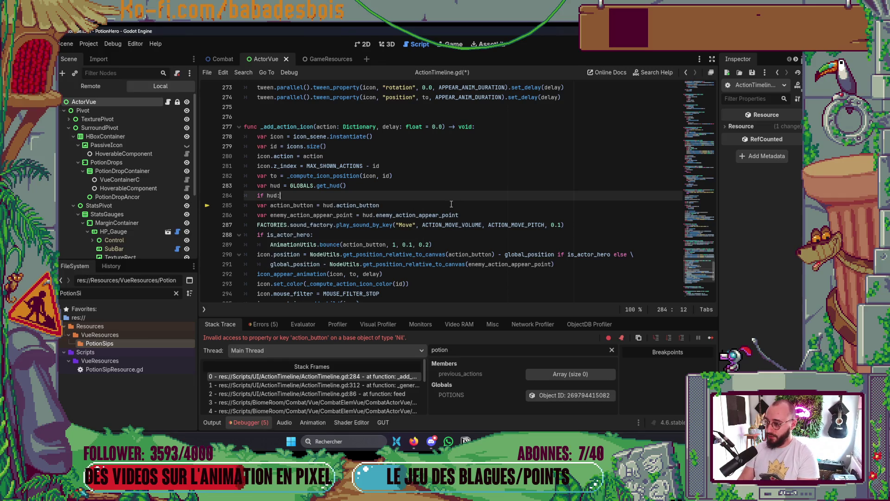
key("Down")
key("Home")
key("Tab")
key("Down")
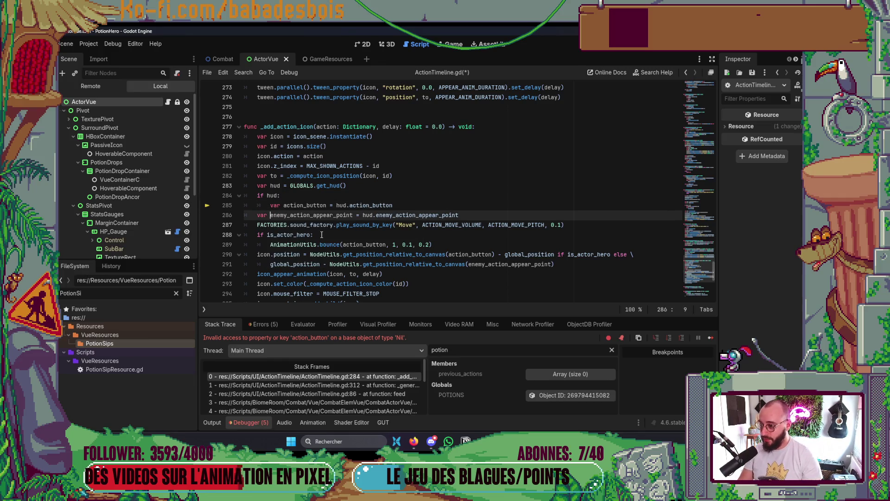
key("Tab")
key("Down")
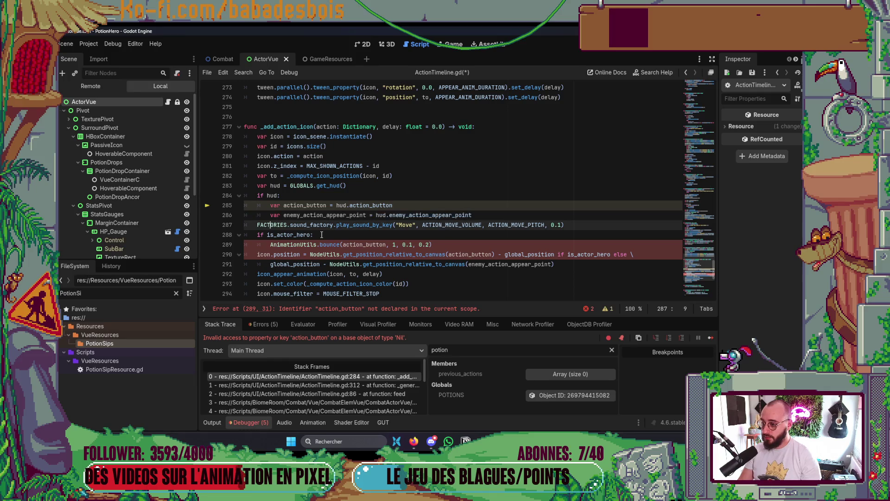
- Indent the is_actor_hero block under the if hud, move it above the sound call, and save ActionTimeline.gd
scroll(417, 199, "down", 1)
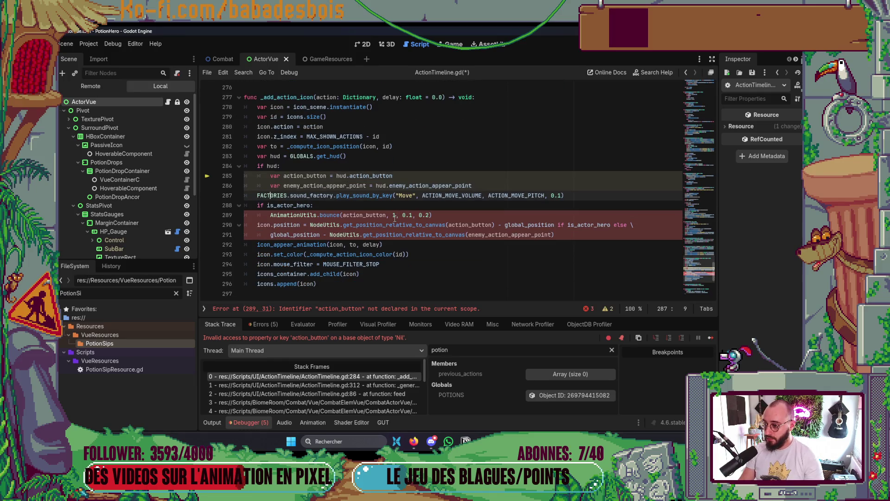
left_click(337, 277)
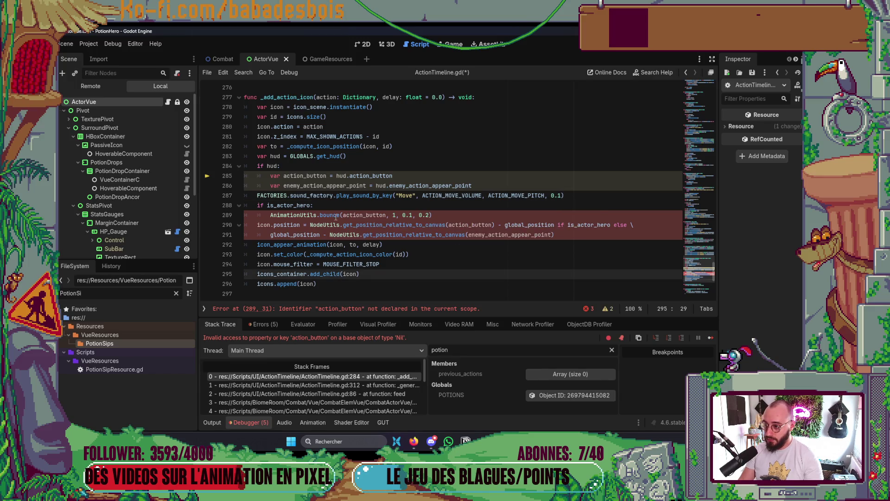
left_click(252, 208)
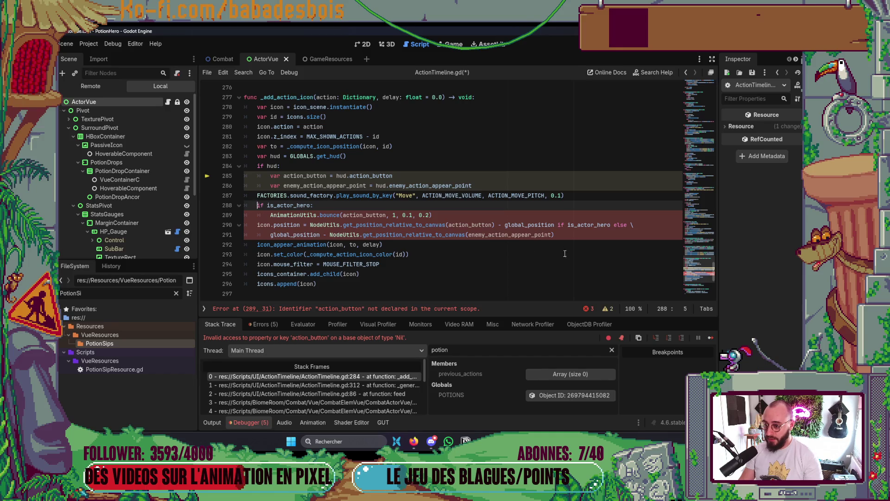
left_click(569, 237, "shift")
key("Tab")
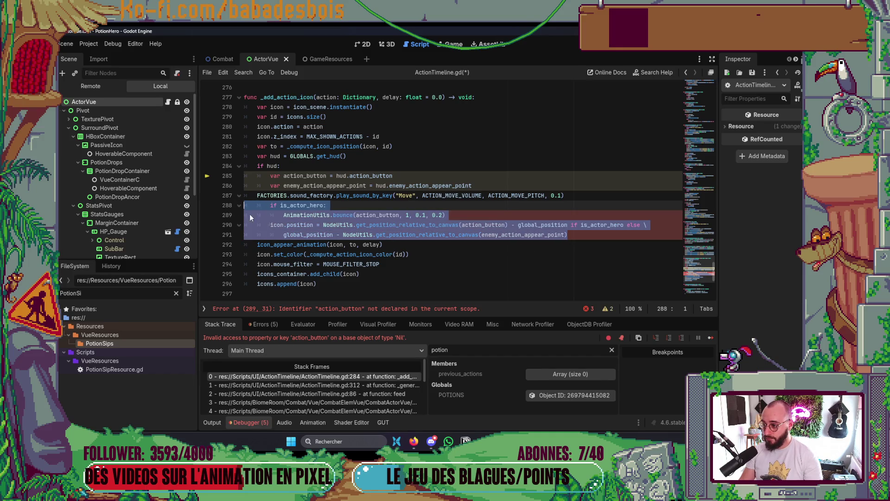
key("alt+Up")
key("Down")
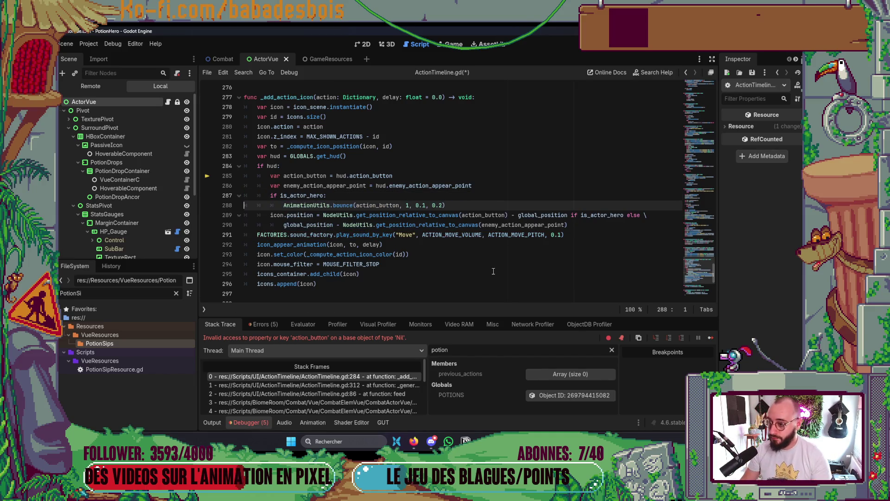
left_click(493, 271)
key("ctrl+s")
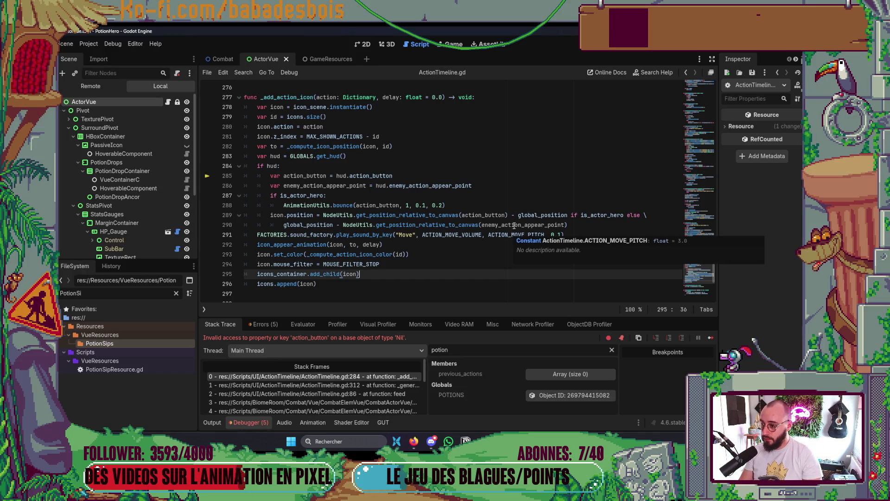
- Rerun the game, scroll to the top of ActionVue.gd, and bring Neovim forward
scroll(515, 225, "down", 3)
key("F5")
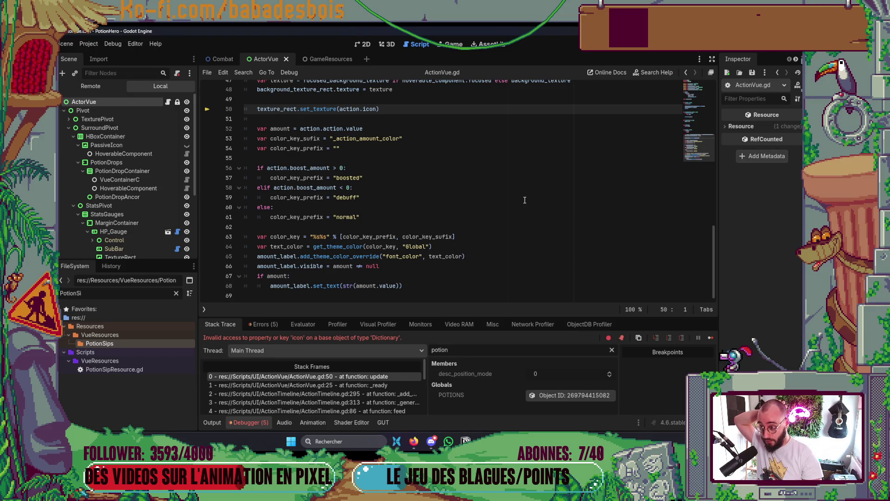
scroll(524, 200, "up", 2)
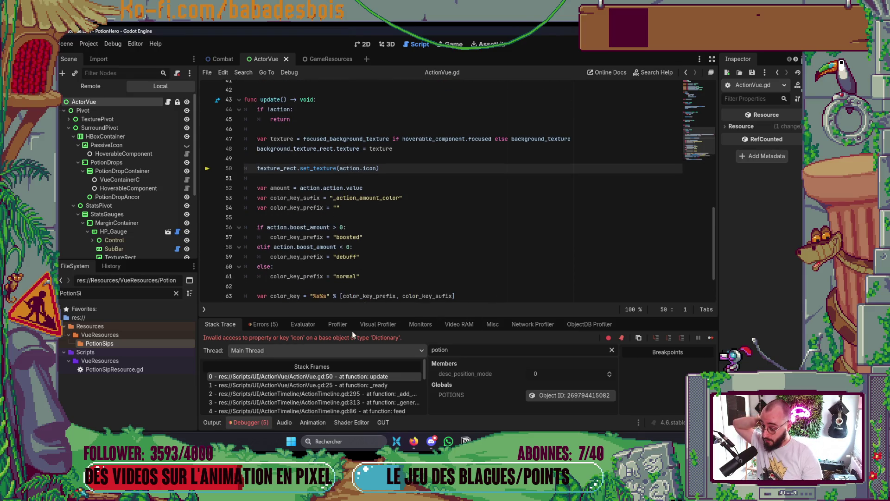
scroll(417, 191, "up", 1)
mouse_move(696, 146)
left_mouse_down()
mouse_move(709, 67)
mouse_move(704, 148)
left_mouse_up()
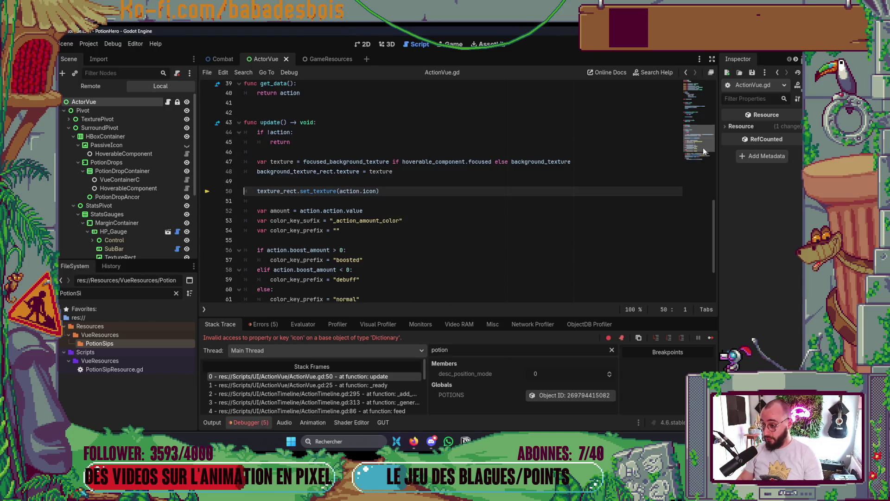
key("alt+Tab")
left_click(666, 161)
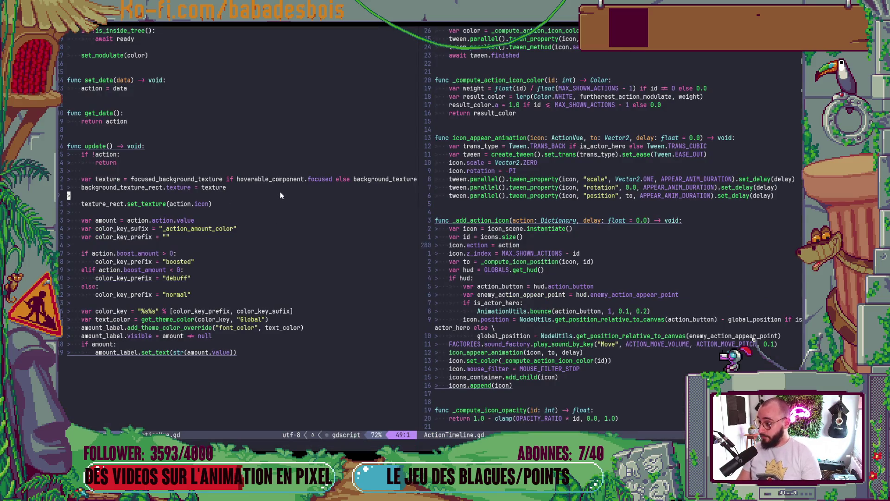
- Check the Action struct's value field in live.zig in the right split
left_click(221, 179)
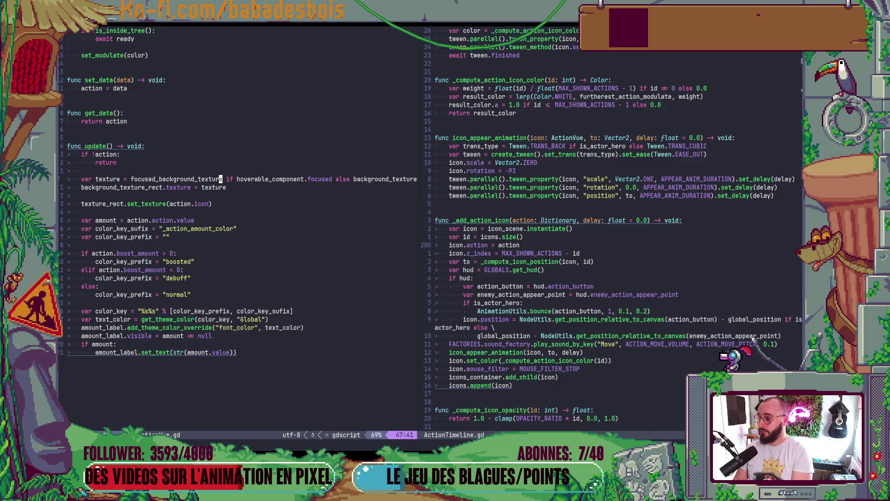
left_click(193, 220)
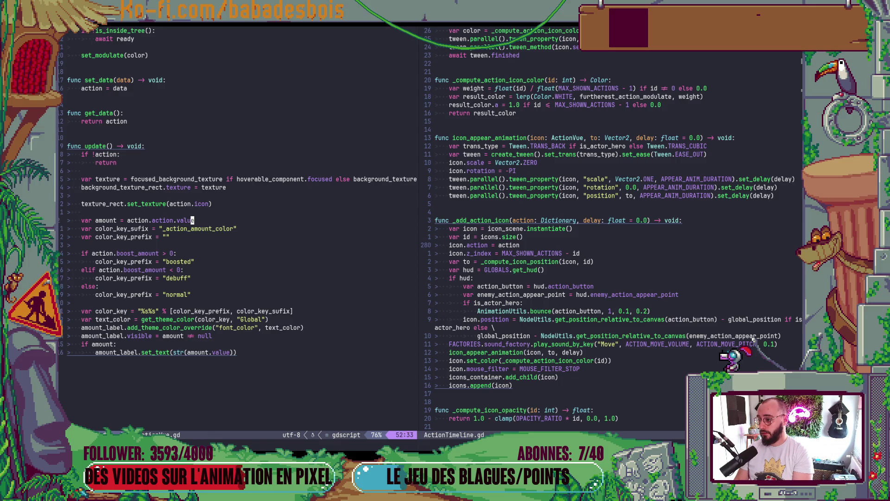
left_click(489, 244)
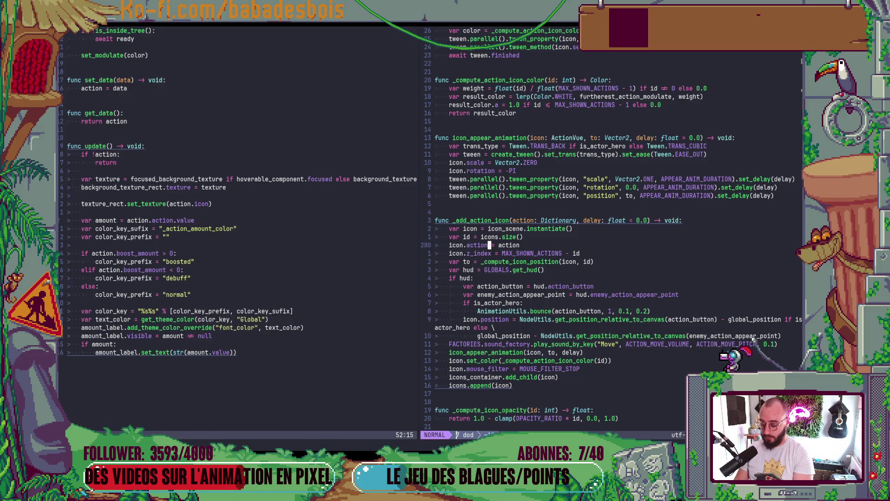
key("ctrl+o")
key("ctrl+o")
key("ctrl+o")
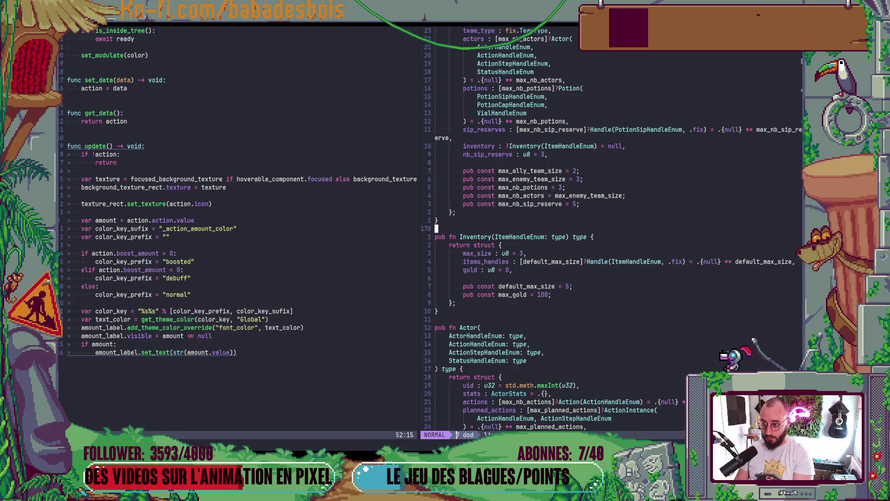
key("ctrl+o")
key("j")
key("j")
key("j")
key("k")
- Change action.action.value to action.value on line 52 and save the script
key("ctrl+w")
type("h")
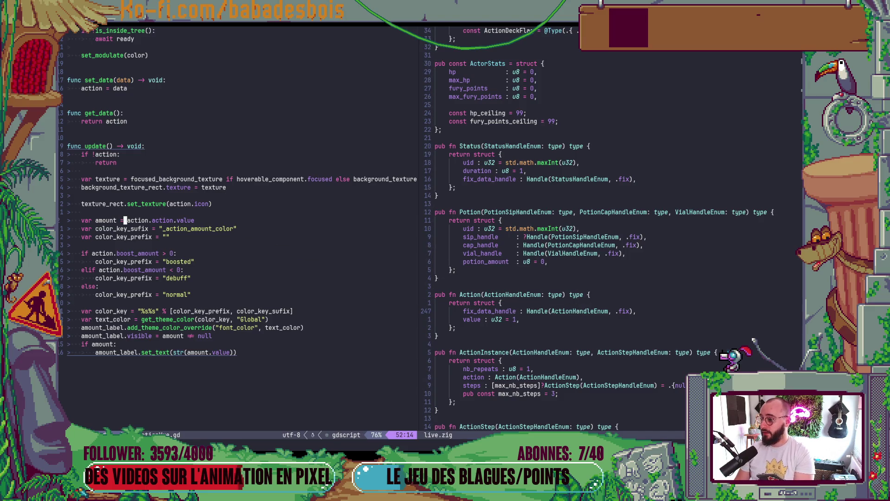
type("Ovar")
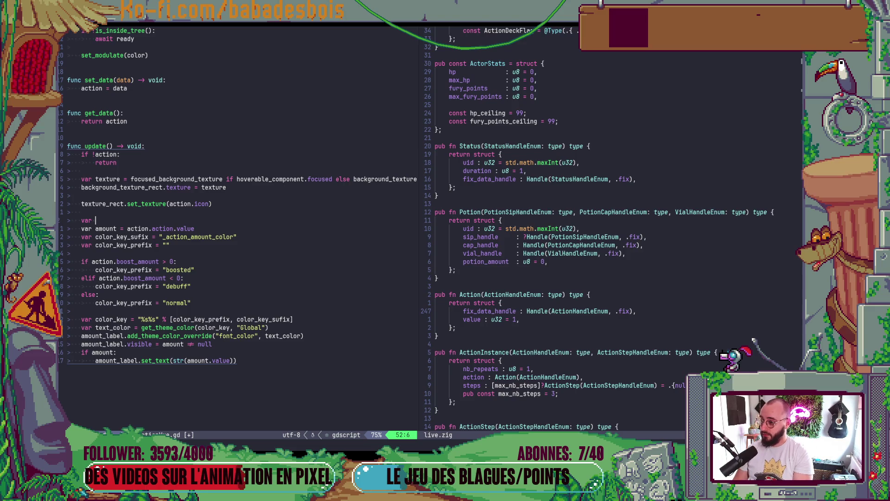
key("BackSpace")
key("BackSpace")
key("BackSpace")
key("Escape")
key("d")
key("d")
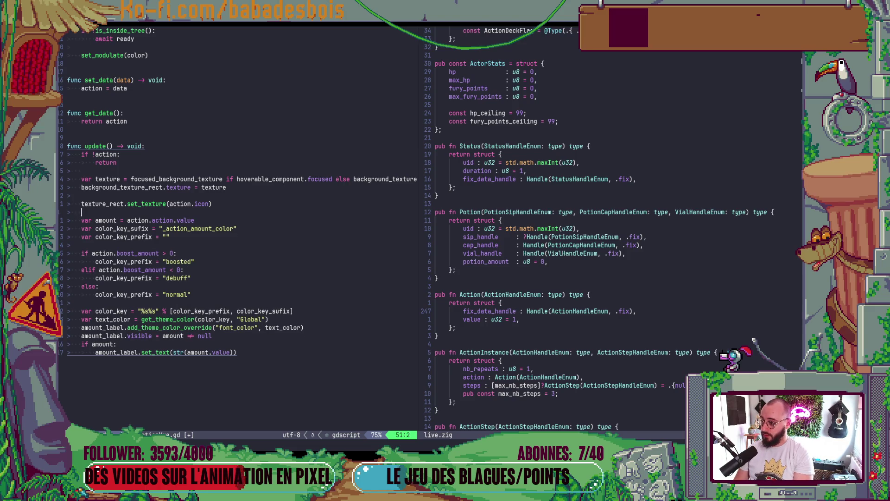
key("dollar")
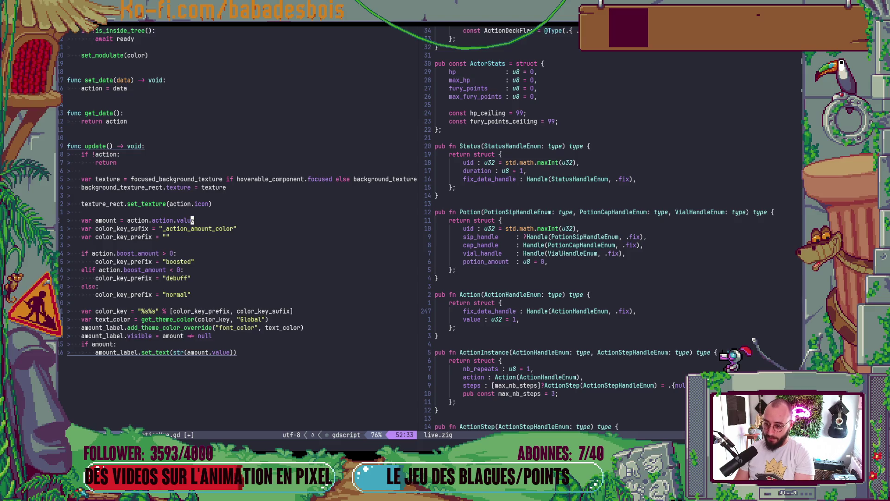
key("B")
key("l")
key("l")
key("w")
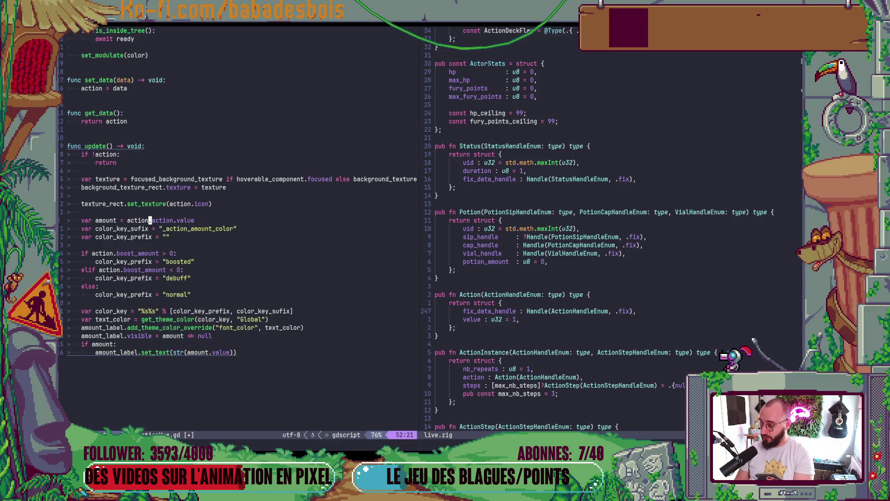
key("d")
key("t")
key("period")
type(":w")
key("Return")
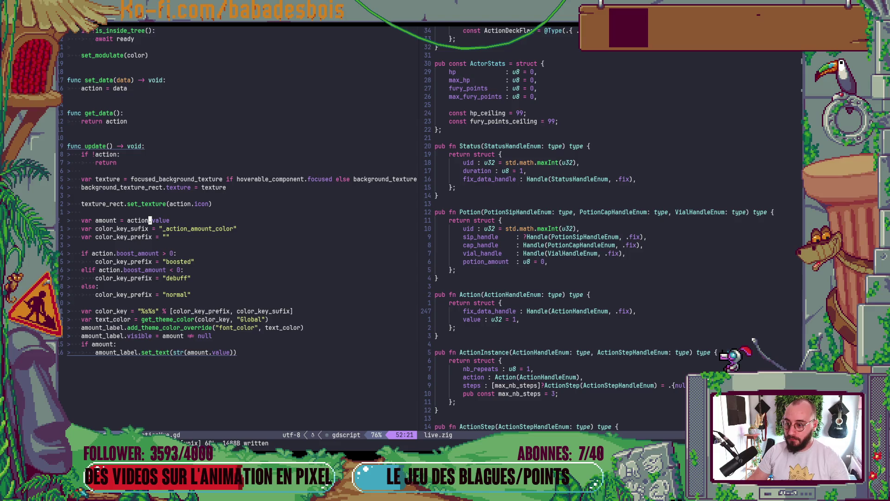
- Return to live.zig and look at the Action struct's fix_data_handle field
left_click(536, 318)
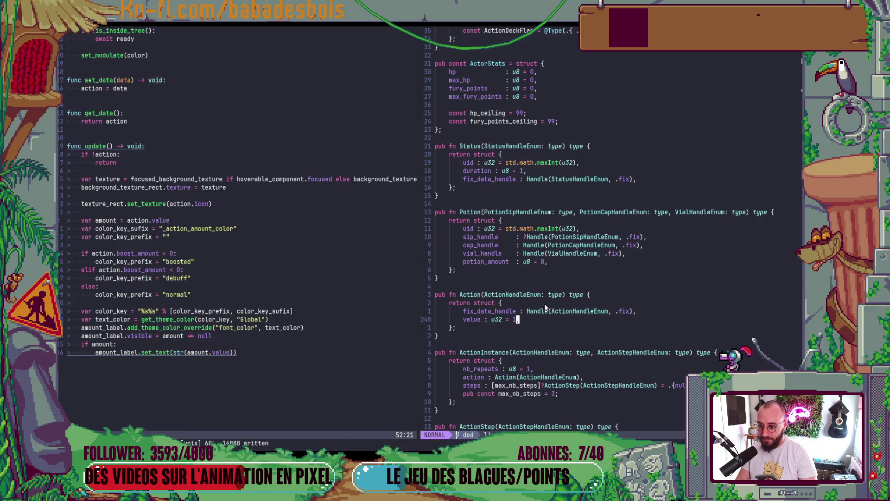
left_click(481, 311)
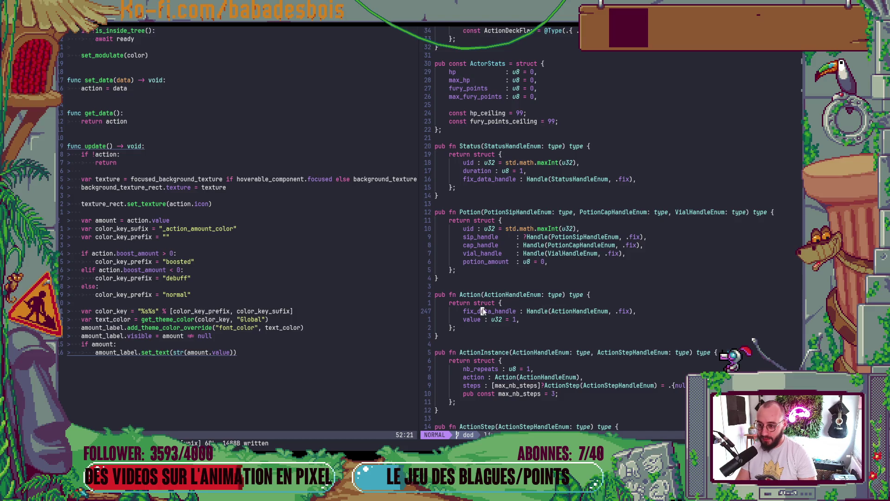
scroll(548, 310, "down", 2)
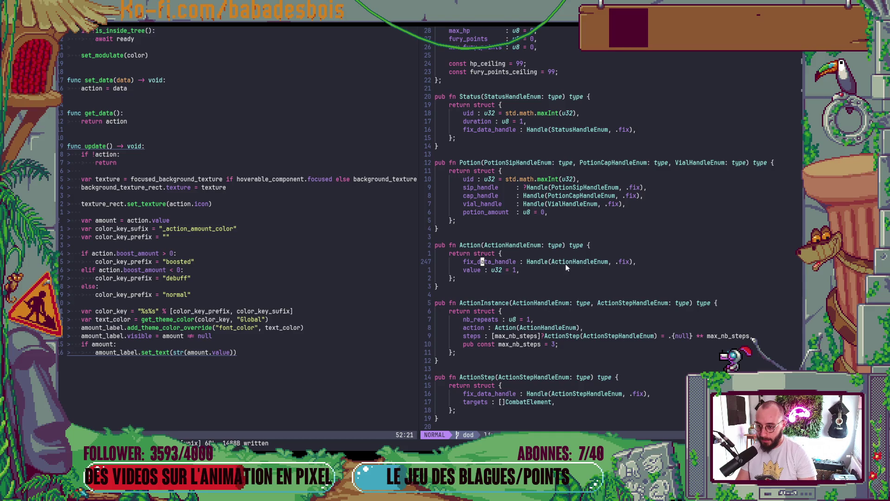
key("space")
key("f")
key("f")
type("fix")
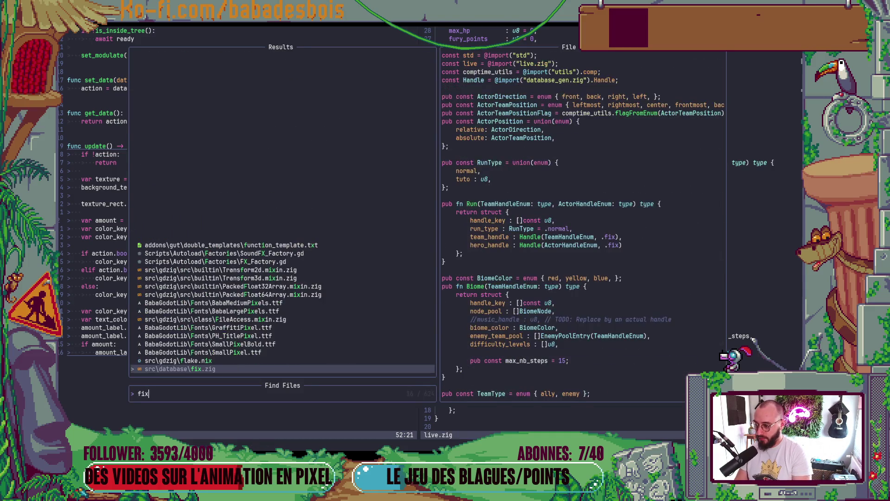
key("Return")
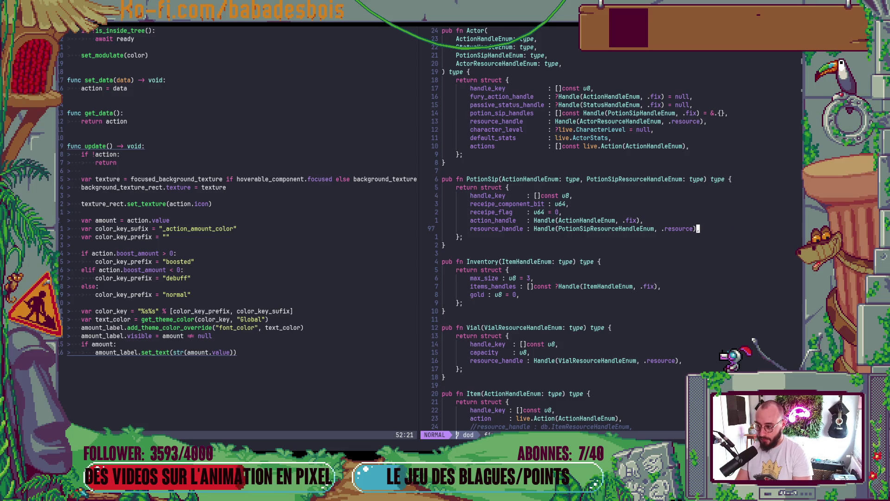
key("ctrl+o")
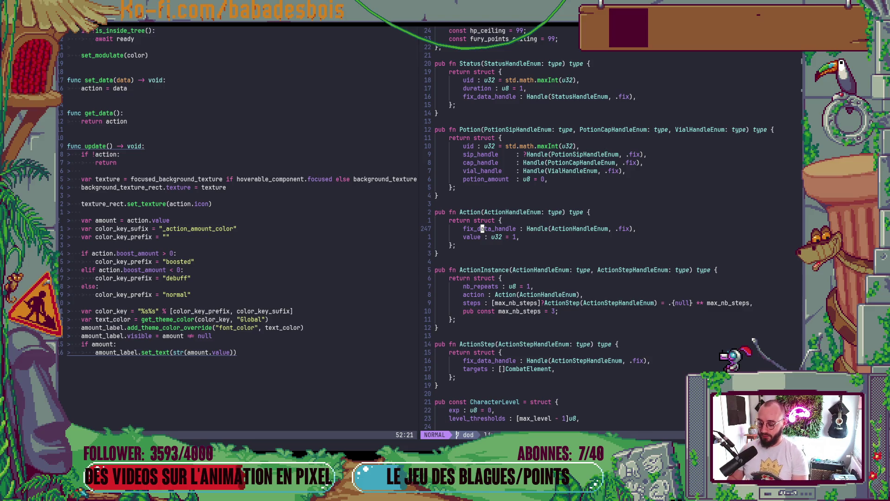
type("joboost_")
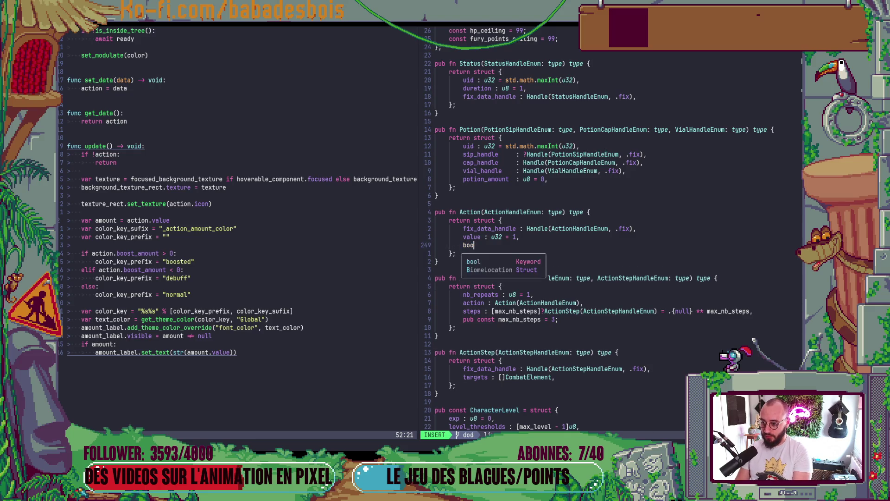
type("amount")
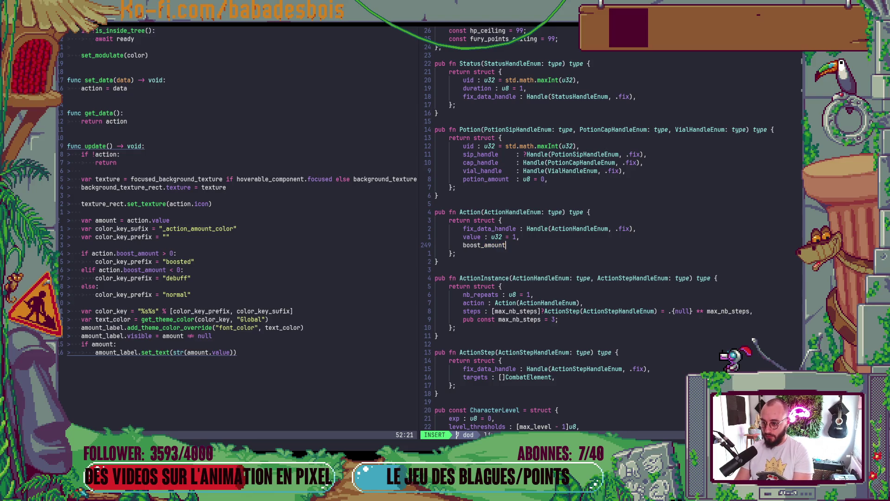
type(" : i32")
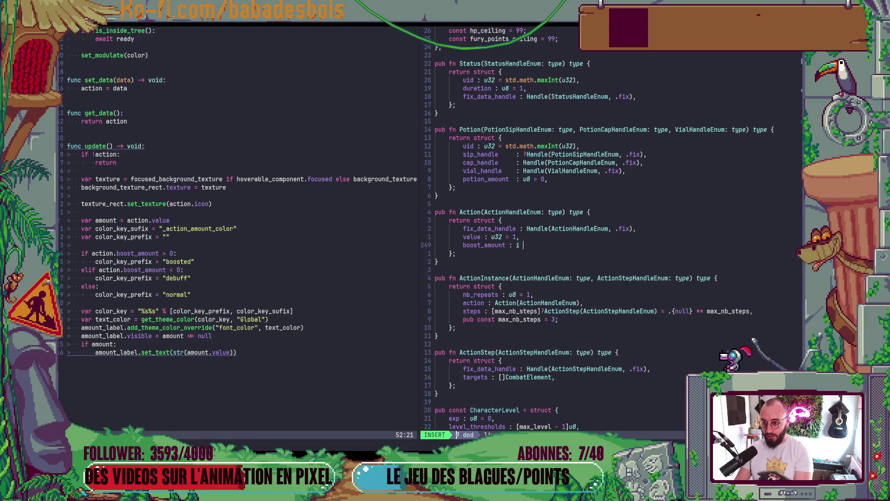
type(" = 0,")
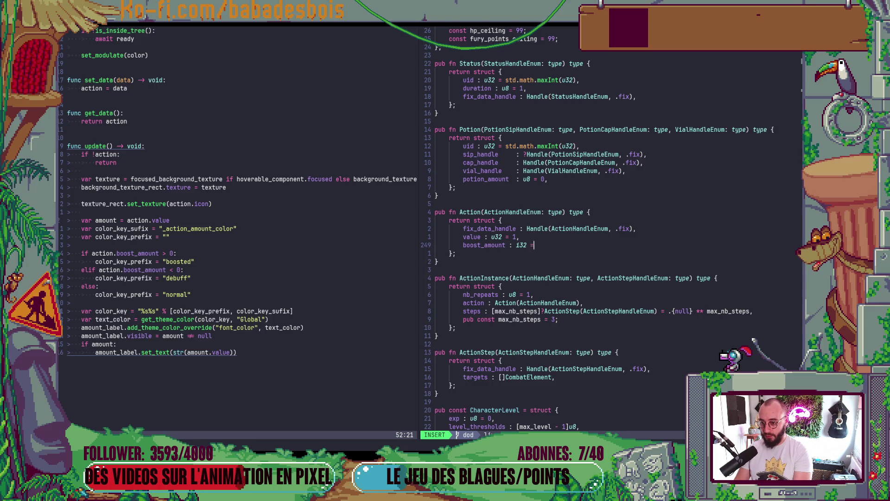
- Finish the 'boost_amount : i32 = 0,' line and save live.zig
key("Escape")
key("colon")
type("w")
key("Return")
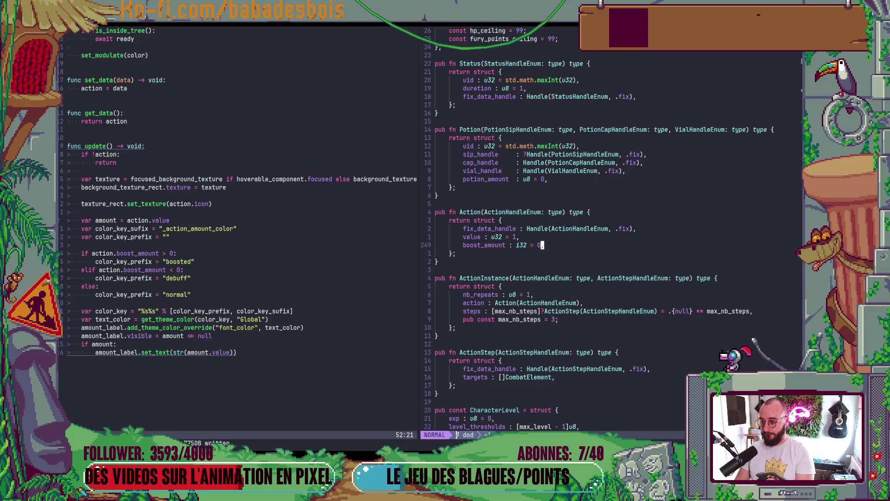
- Switch to the Godot editor and run the PotionHero game with F5
key("alt+Tab")
key("alt+Tab")
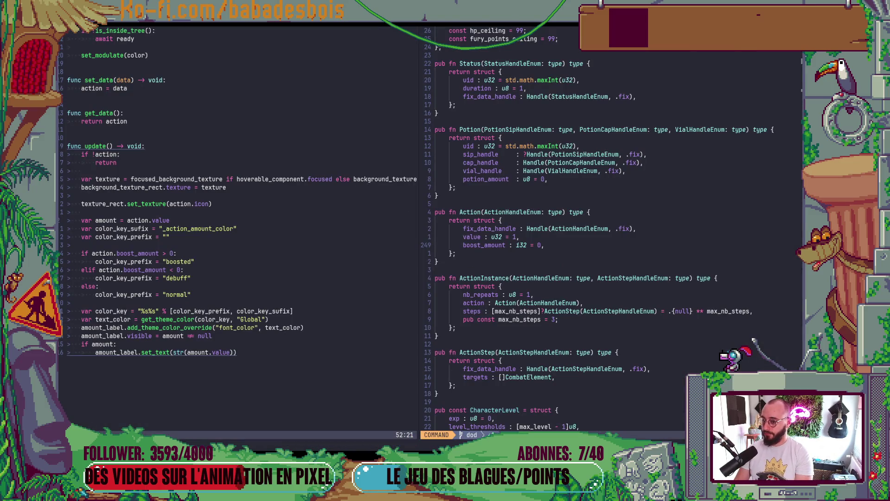
key("alt+Tab")
key("F5")
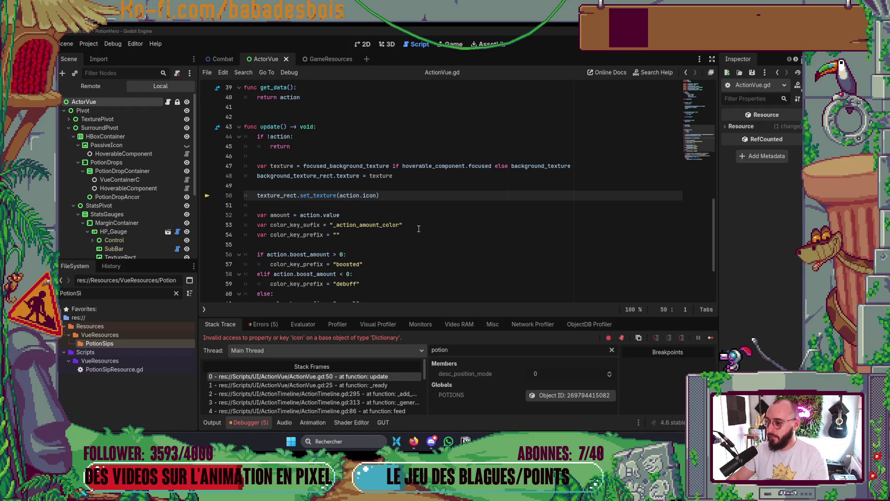
- Leave the running PotionHero game and return to the Neovim editor window
key("alt+Tab")
key("alt+Tab")
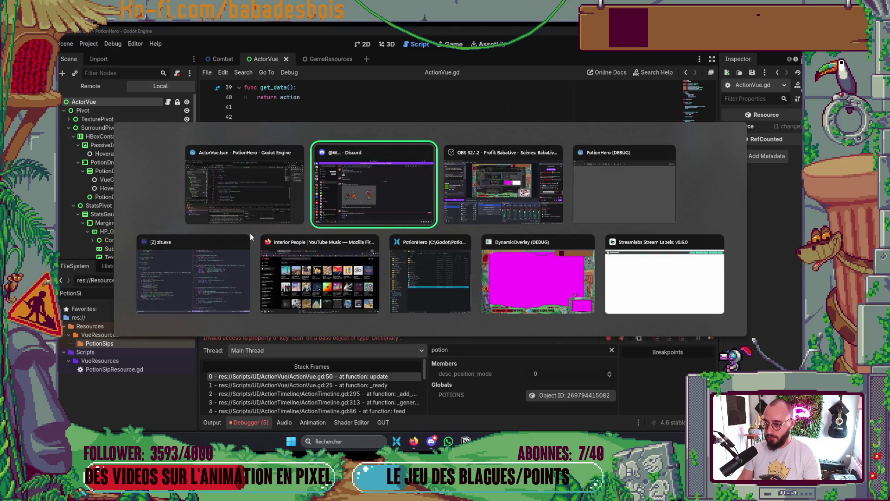
left_click(210, 265)
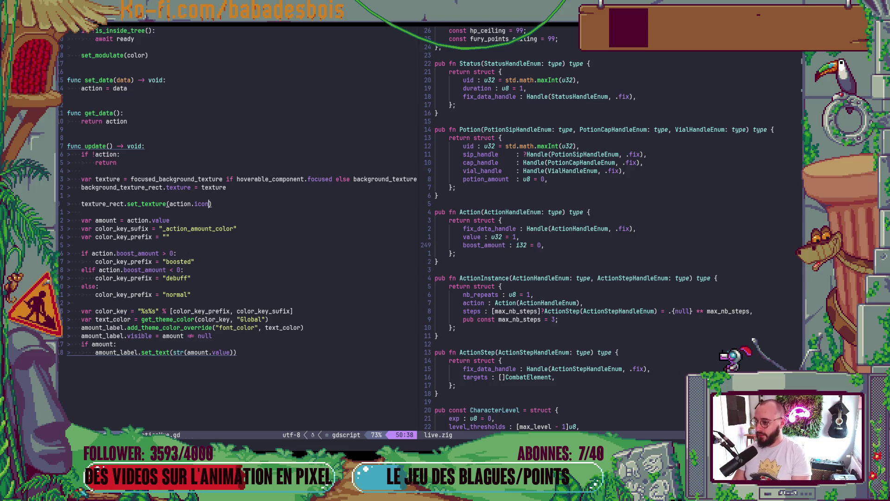
- Start a 'var resource =' line above the set_texture call, then delete it
key("shift+o")
type("var ")
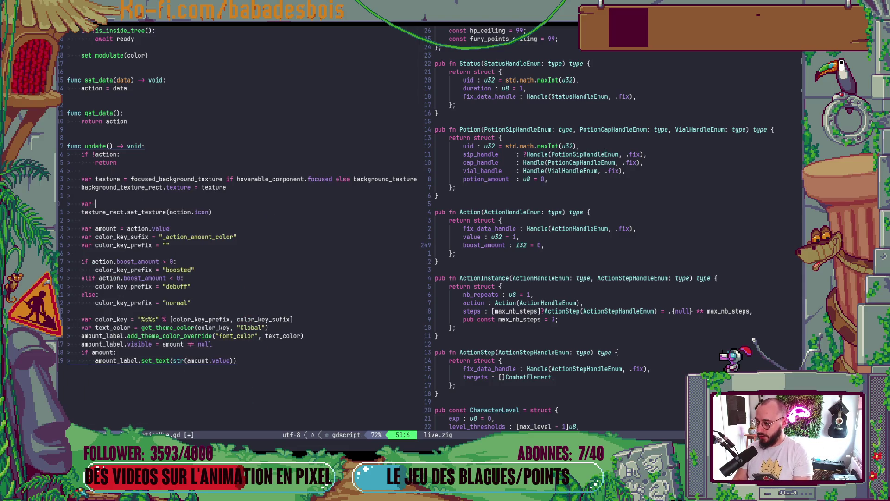
type("res")
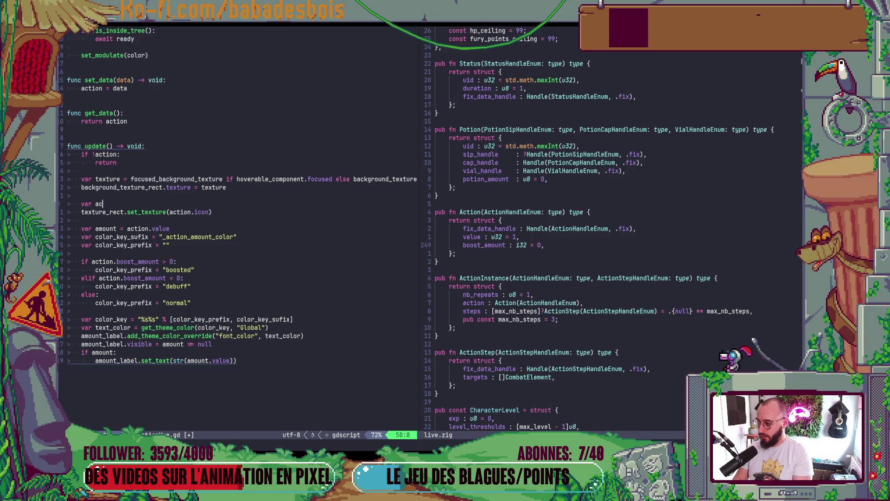
type("ource =")
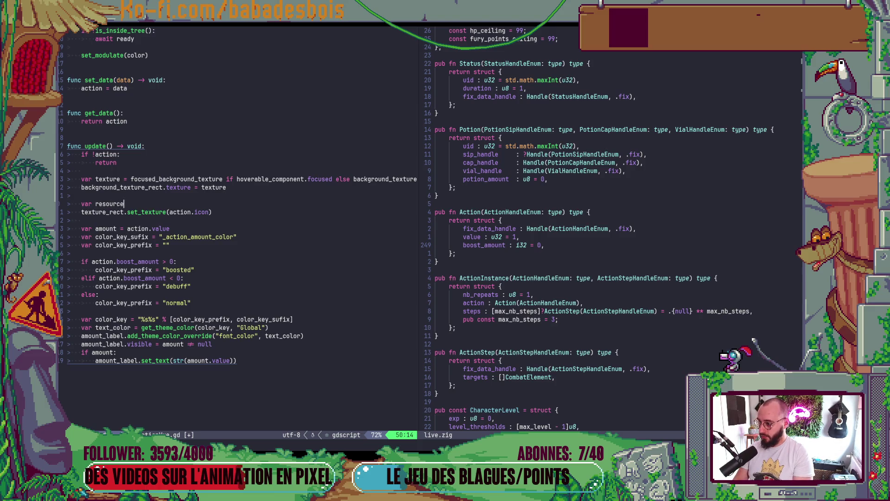
key("Escape")
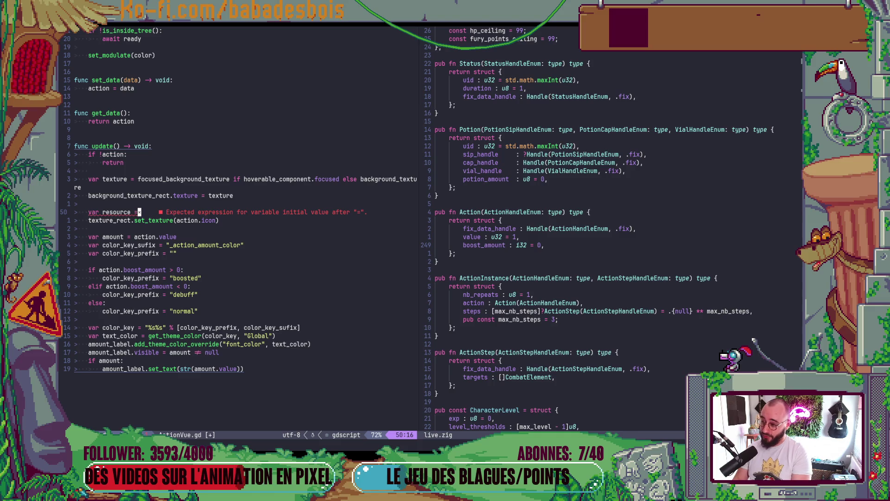
key("d")
key("d")
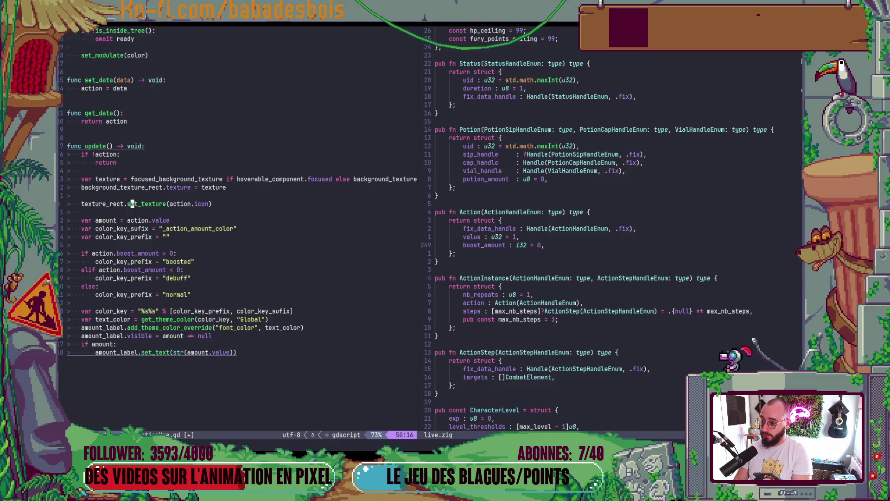
- Find Action.gd with a file search for 'Action' and open it
key("space")
key("f")
key("f")
type("ActionDa")
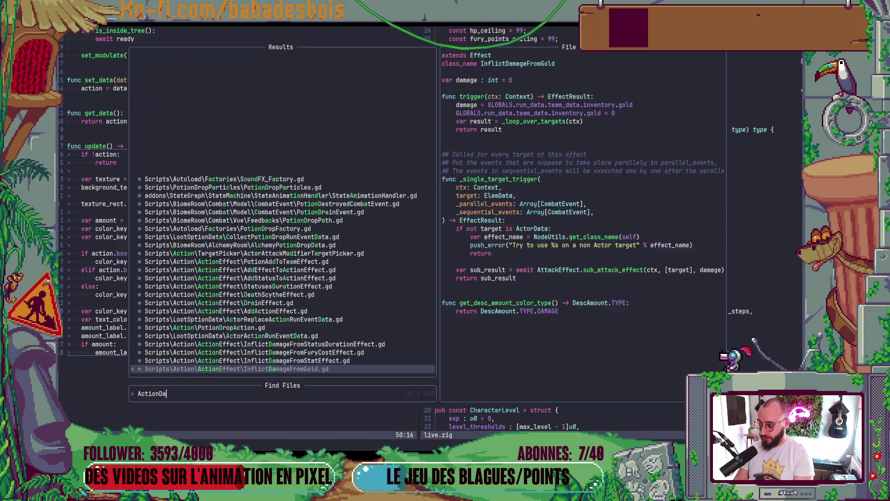
type("ta")
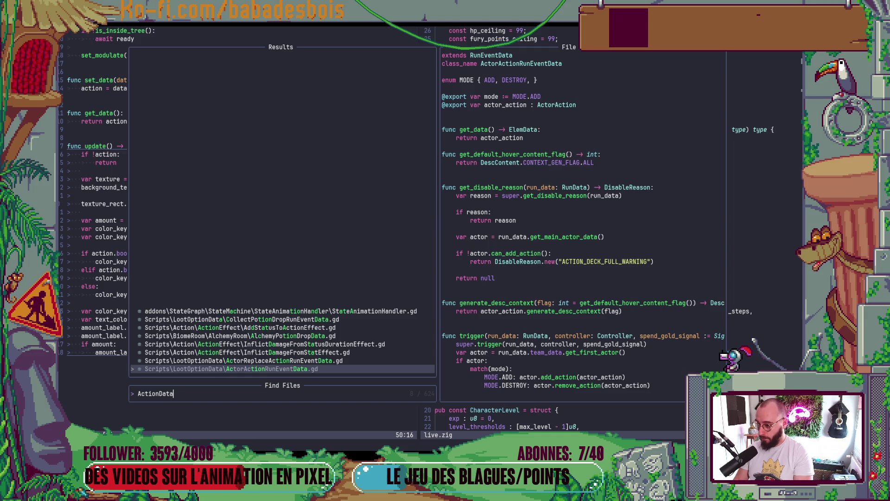
key("BackSpace")
key("BackSpace")
key("BackSpace")
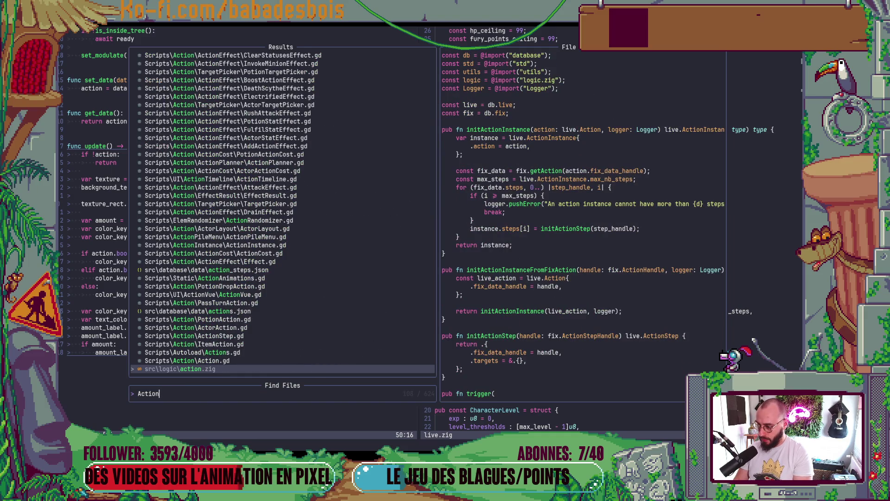
key("Up")
key("Return")
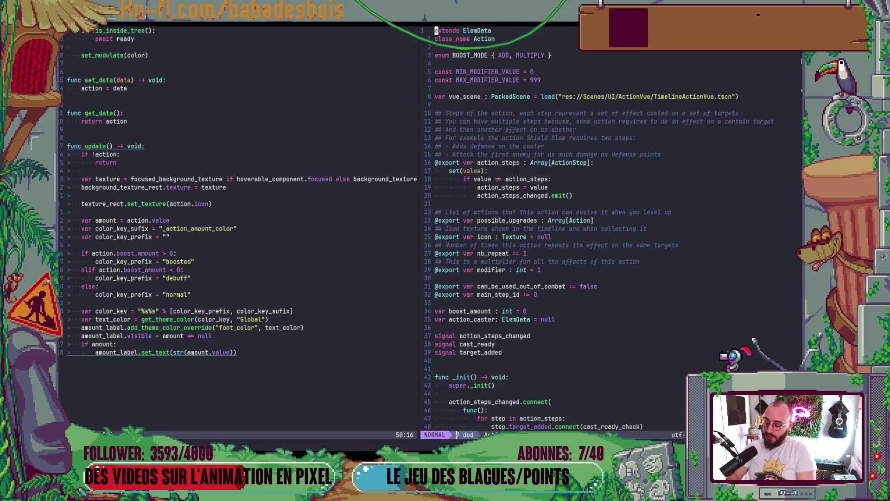
- Open PotionSipResource.gd through a file search for 'Resource'
key("space")
key("f")
key("f")
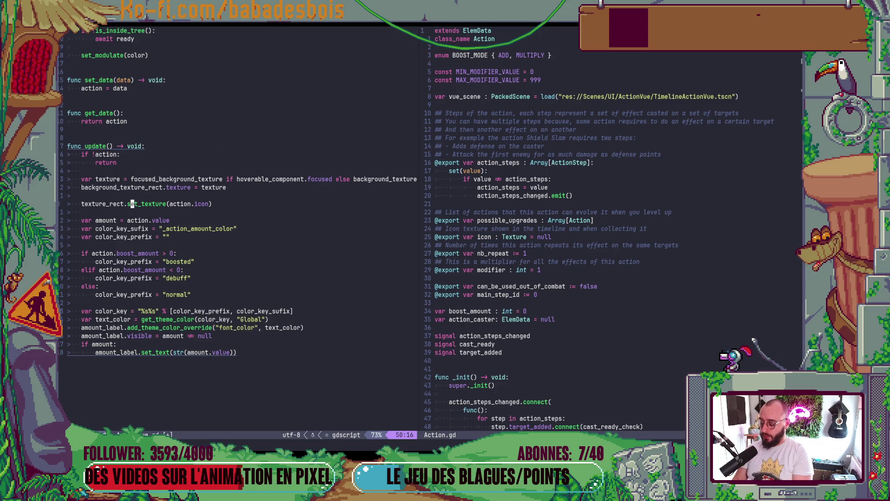
type("Res")
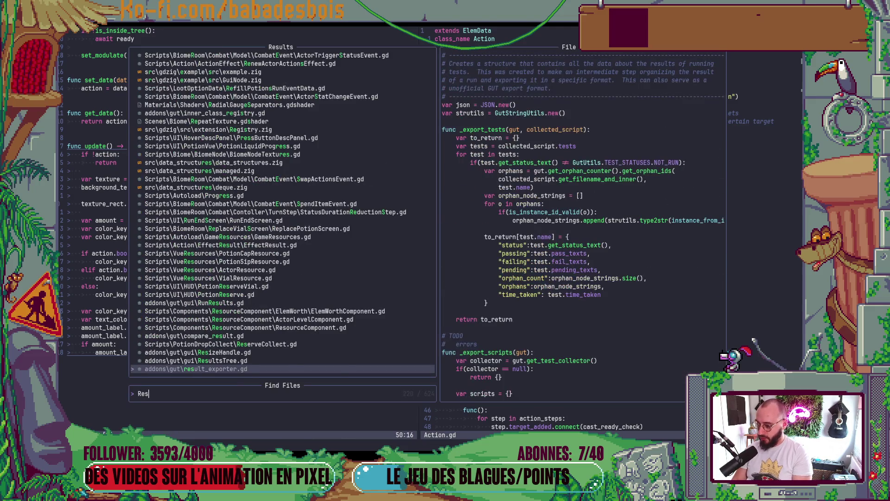
type("ource")
key("Up")
key("Up")
key("Up")
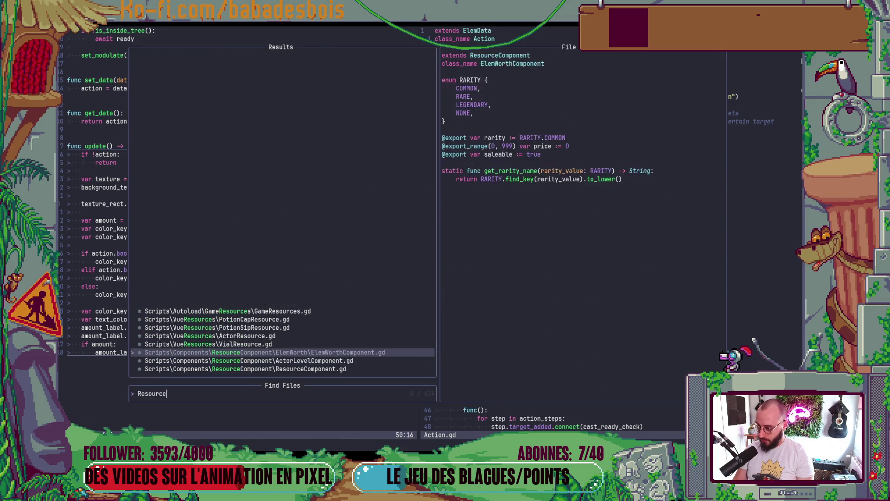
key("Return")
- Add ActionResource.gd to that folder's listing, confirm its creation, and open it
key("minus")
key("j")
key("j")
key("j")
type("Action")
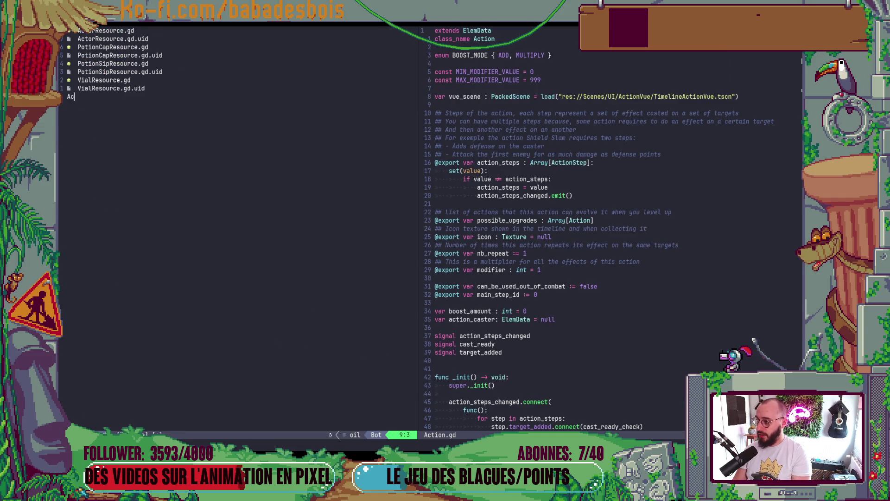
type("Resource")
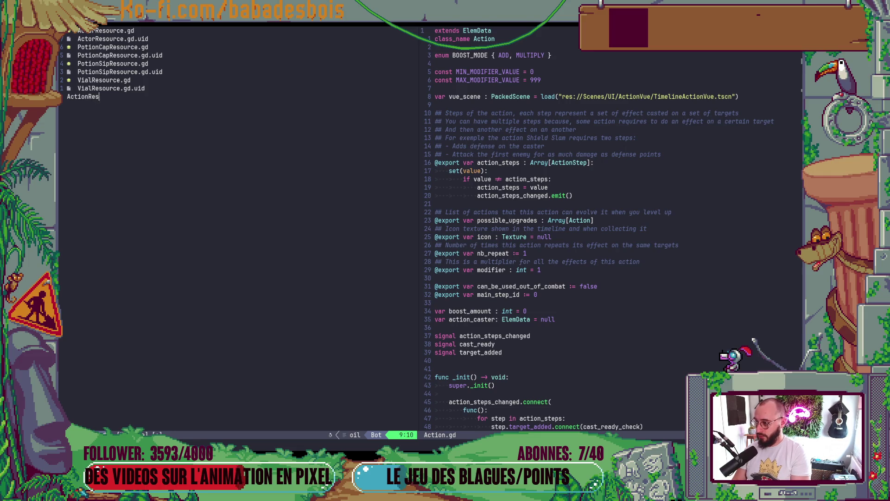
type(".g")
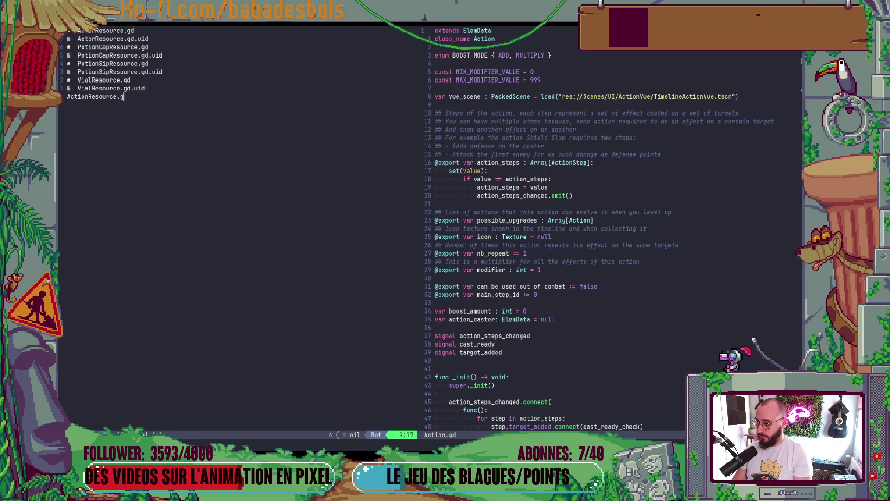
type("d")
key("Escape")
type(":w")
key("Return")
key("y")
key("Return")
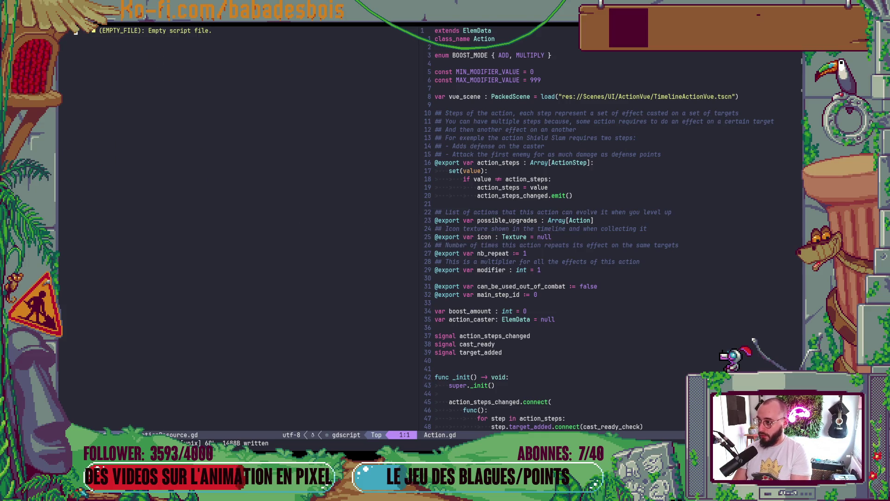
- Write 'class_name ActionResource' and 'extends Resource', remove the blank first line, and save
type("class_name ActionResource")
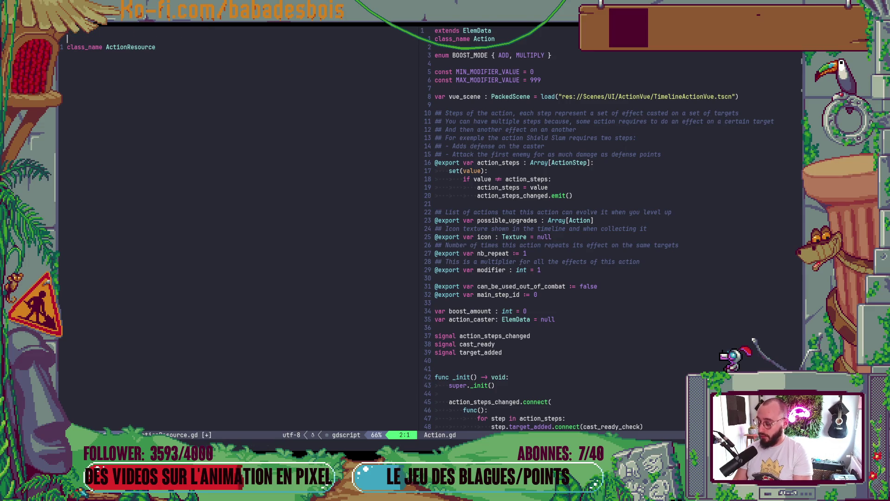
type("extends")
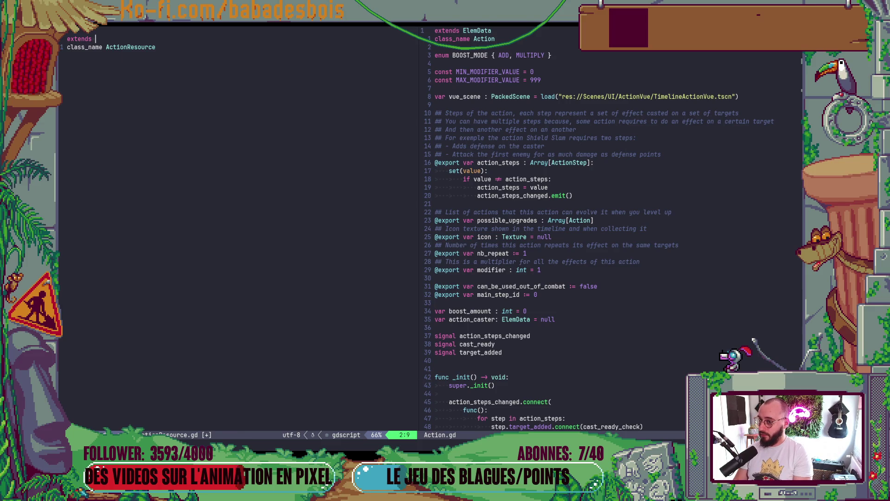
type(" RE")
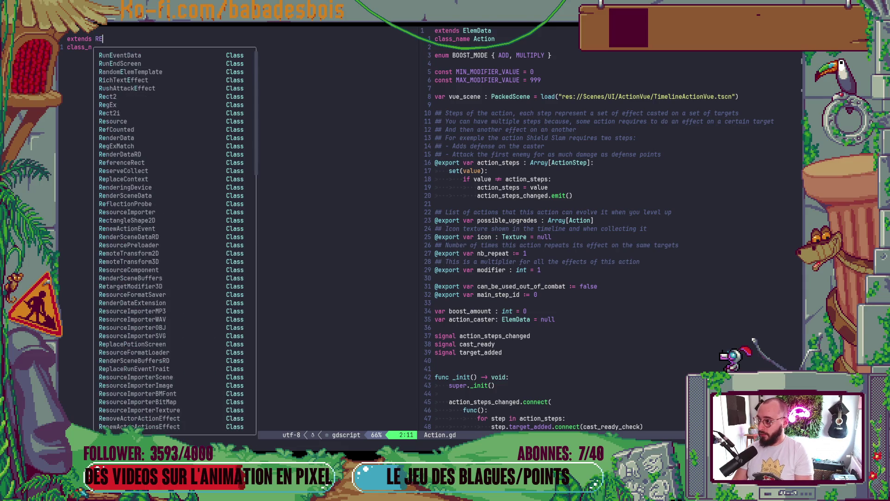
key("BackSpace")
type("esou")
key("Return")
key("Escape")
key("k")
key("d")
key("d")
type(":w")
key("Return")
- Add blank lines below the class declaration and save again
type("jo")
key("Return")
key("Escape")
type(":w")
key("Return")
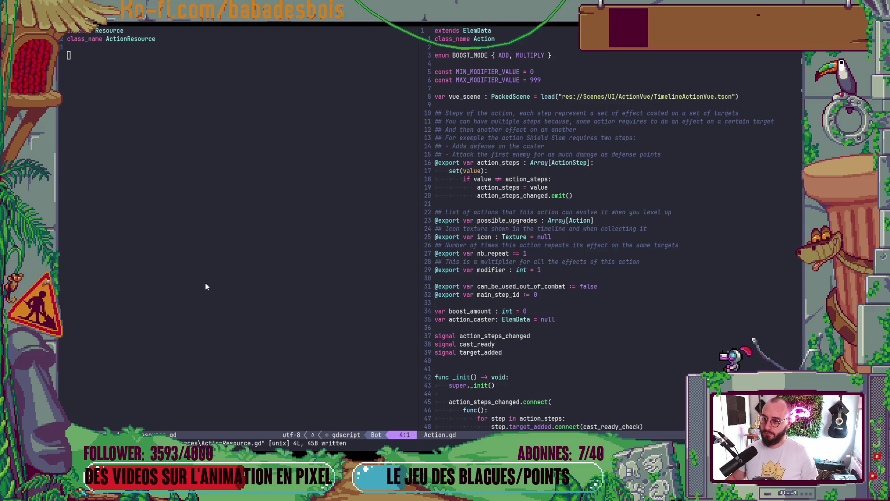
scroll(493, 235, "down", 2)
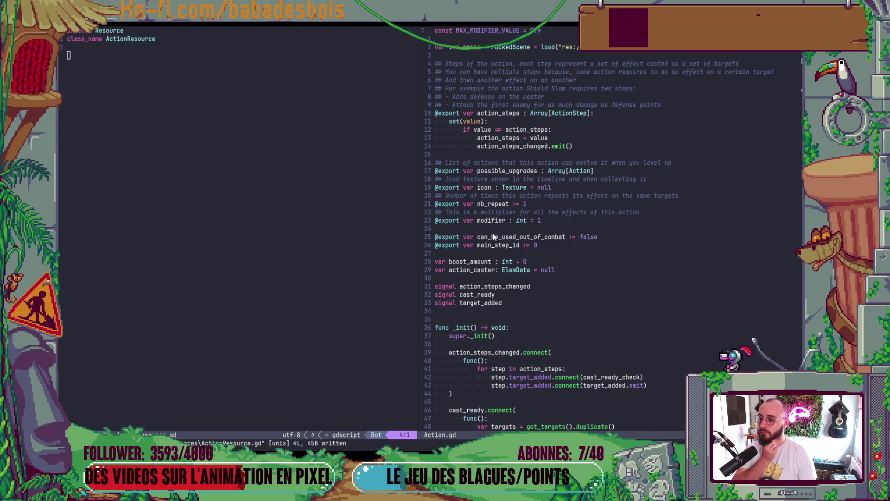
scroll(508, 224, "up", 2)
left_click(572, 237)
key("k")
key("ctrl+w")
key("h")
key("p")
key("k")
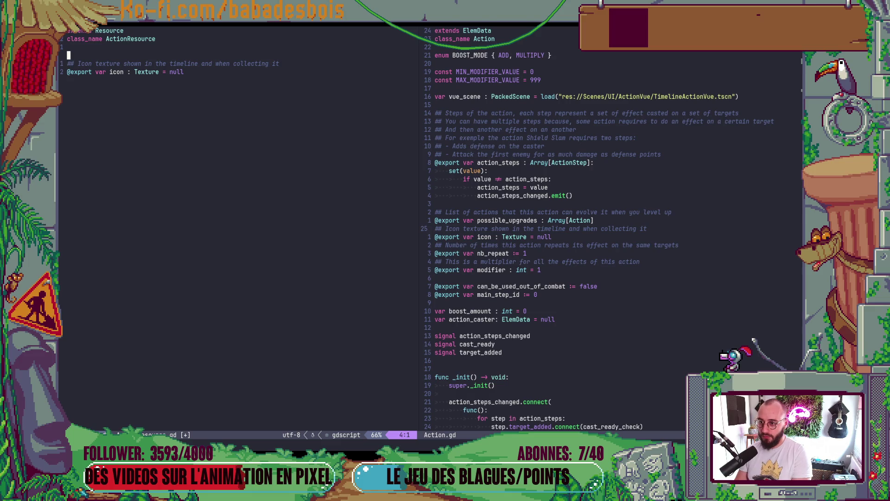
key("d")
key("d")
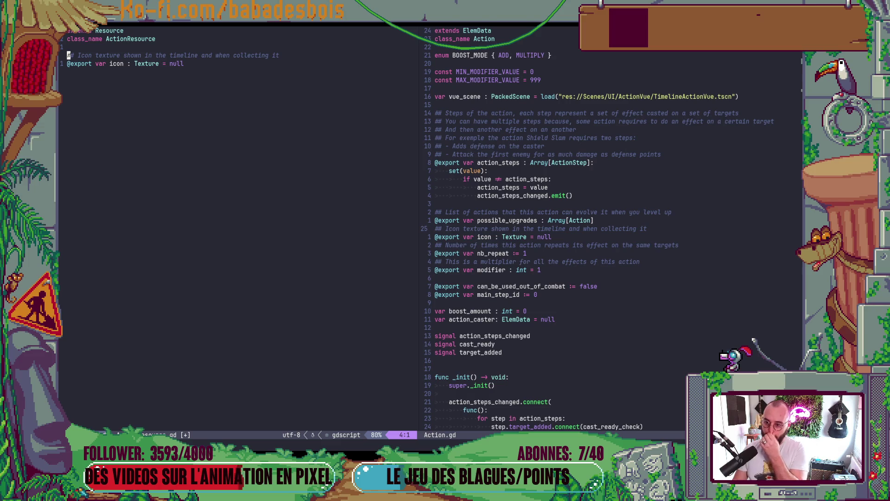
- Review Action.gd's other properties, then delete the copied icon comment and save
key("ctrl+w")
key("l")
key("j")
key("j")
key("j")
key("j")
key("j")
key("j")
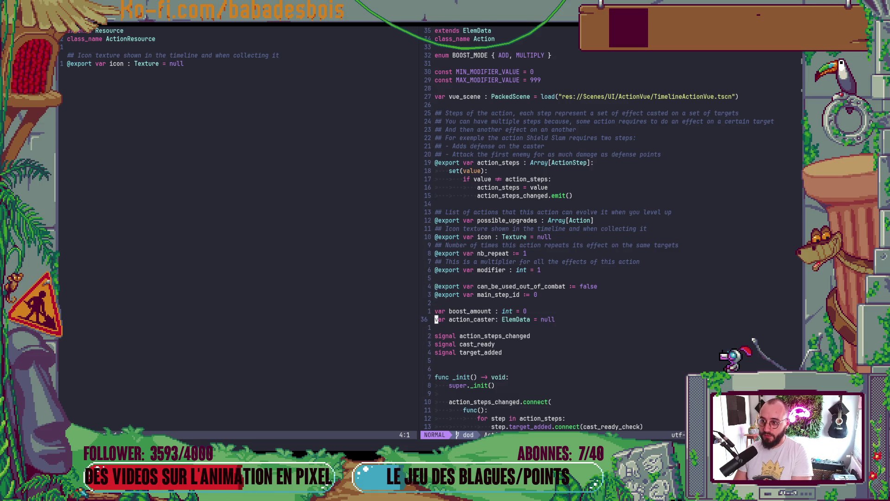
key("ctrl+w")
key("h")
key("d")
key("d")
type(":w")
key("Return")
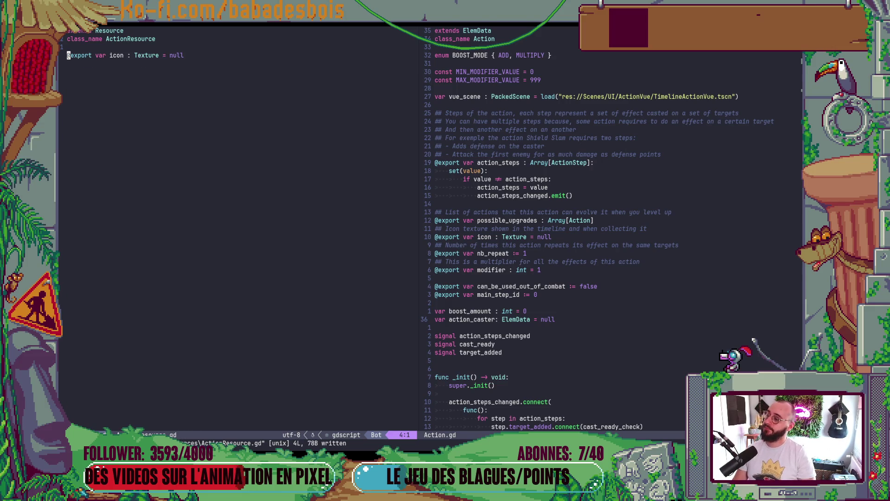
- Remove the ' = null' default from the icon Texture export and save
key("$")
key("b")
key("h")
key("h")
key("h")
key("shift+d")
type(":w")
key("Return")
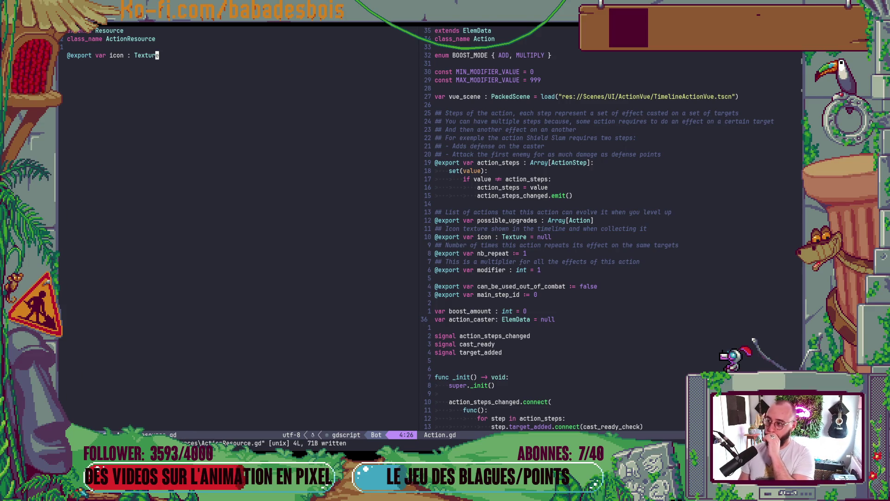
key("u")
key("ctrl+r")
type(":w")
key("Return")
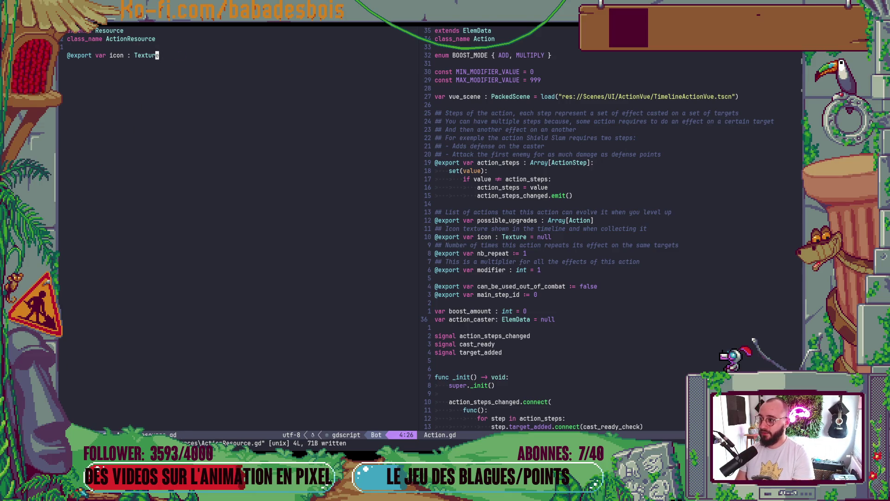
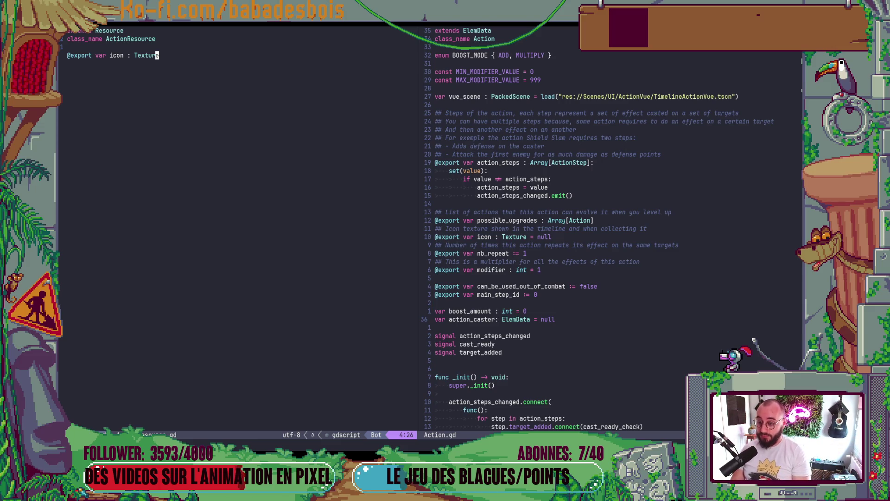
- Add exported name and description String fields below icon in ActionResource.gd and save it
type("o@export var name : String")
key("Escape")
type("o")
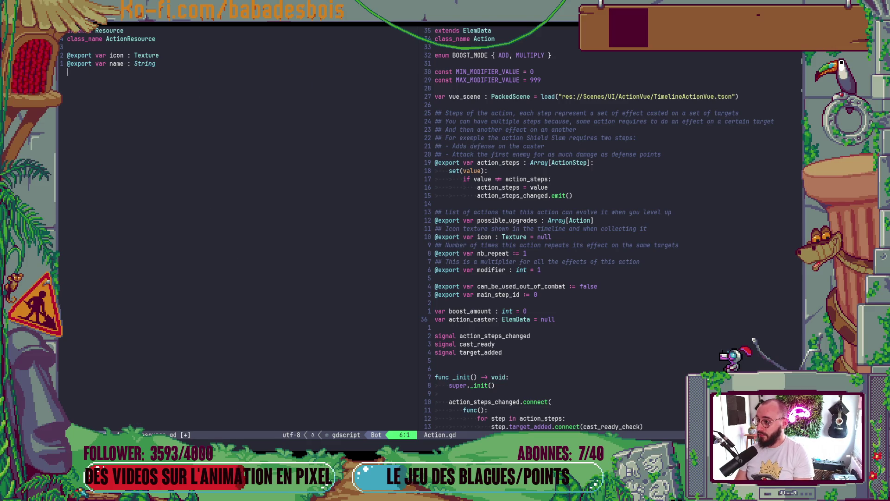
type("@export var description : String")
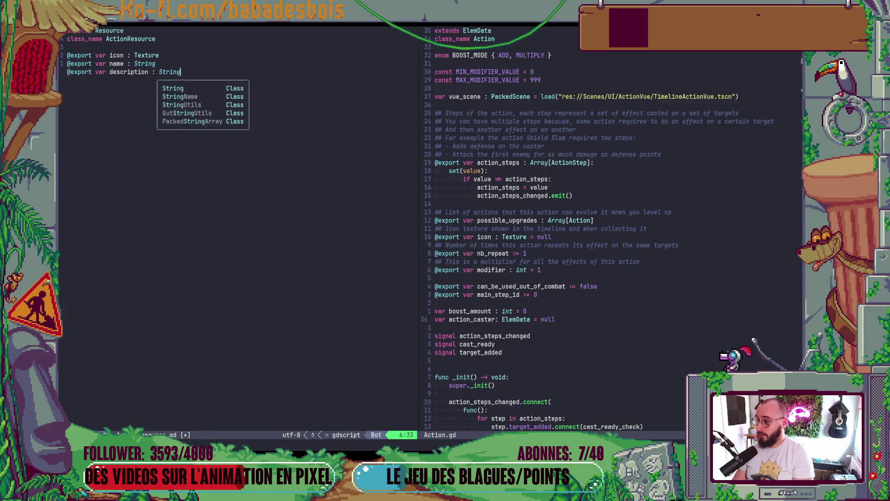
key("Escape")
type(":w")
key("Return")
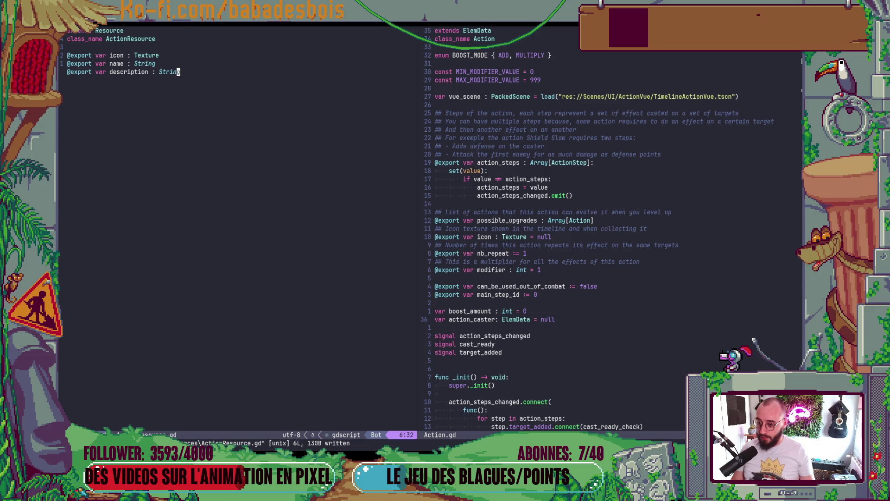
- Bring the running PotionHero debug game window to the front
key("alt+Tab")
key("alt+Tab")
key("Down")
key("Left")
key("Left")
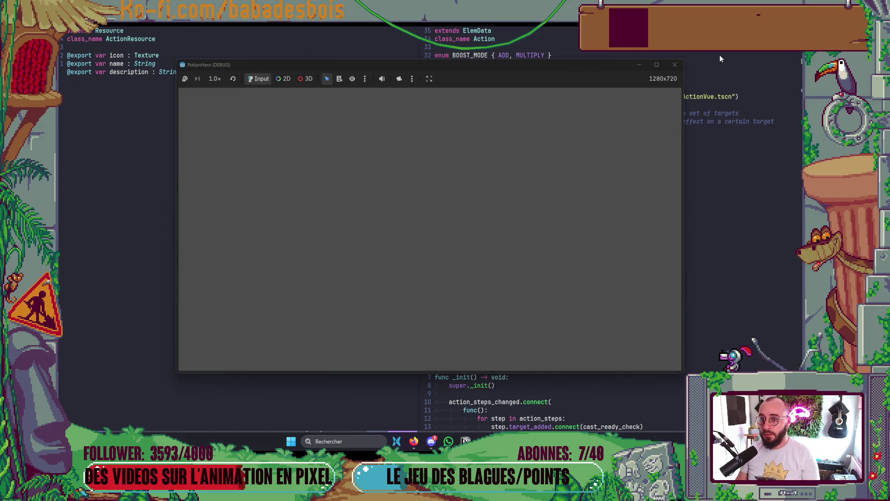
- Close the PotionHero game window and focus the class_name ActionResource line in Neovim
left_click(675, 65)
key("alt+Tab")
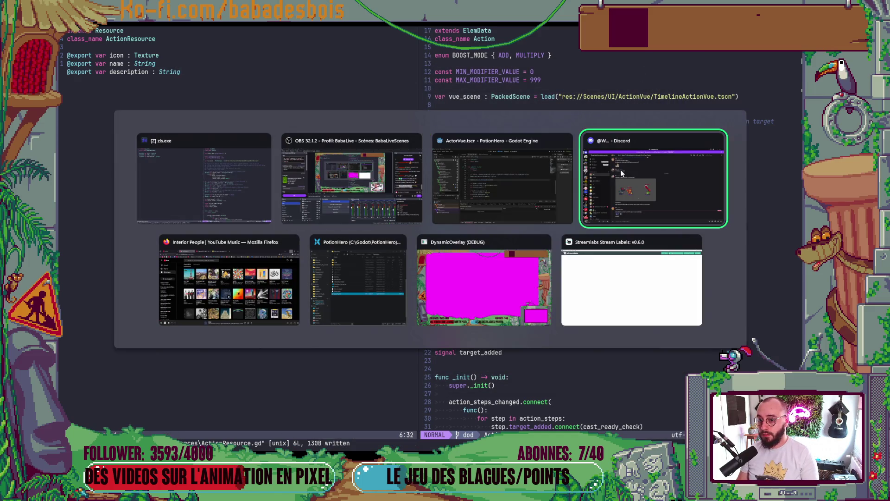
key("Escape")
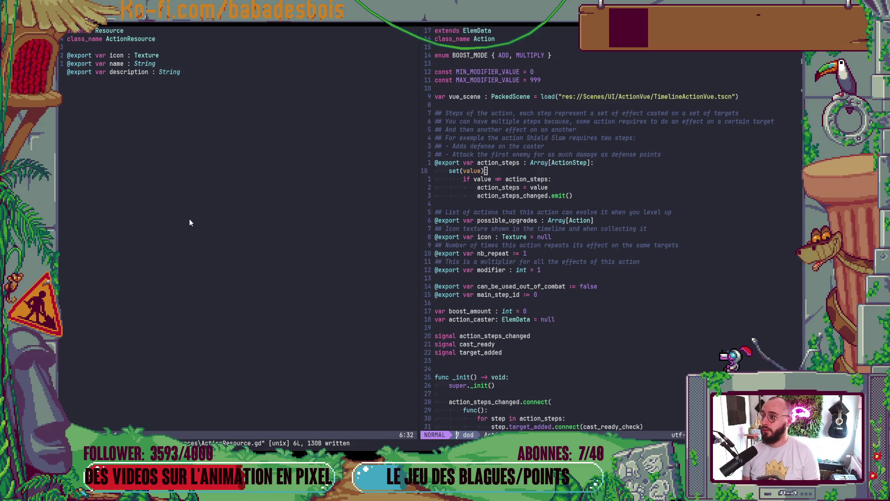
left_click(345, 132)
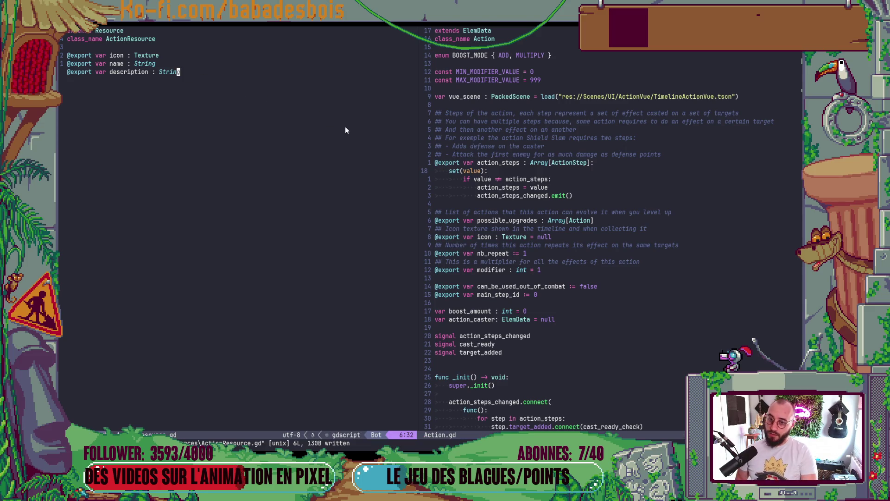
left_click(241, 41)
- Switch to the Godot editor and filter the project files by 'Action'
key("alt+Tab")
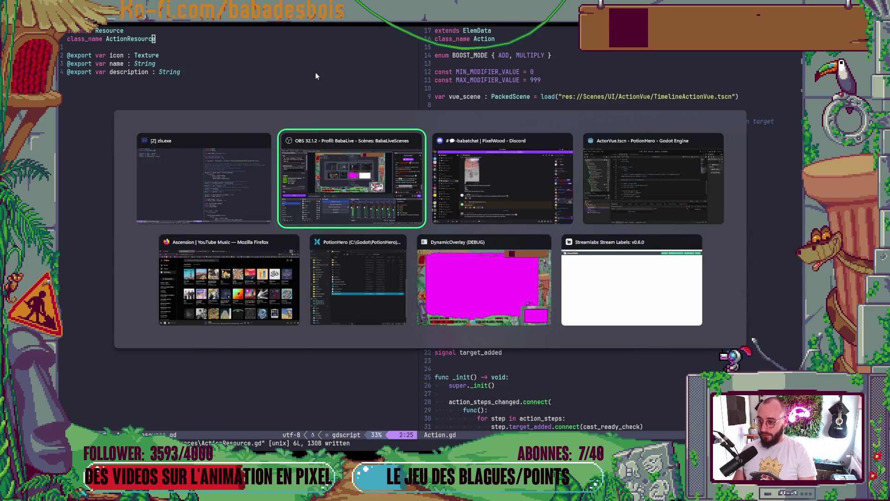
key("Escape")
key("alt+Tab")
key("alt+Tab")
key("alt+Tab")
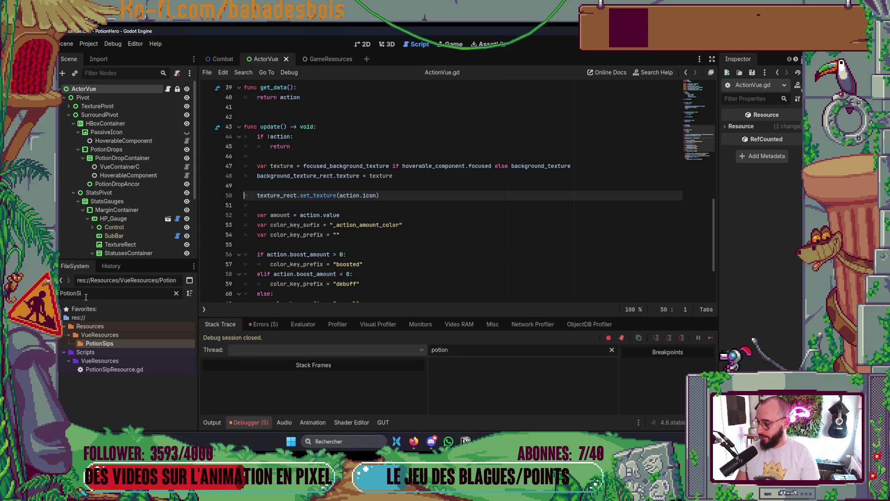
double_click(69, 293)
type("Action")
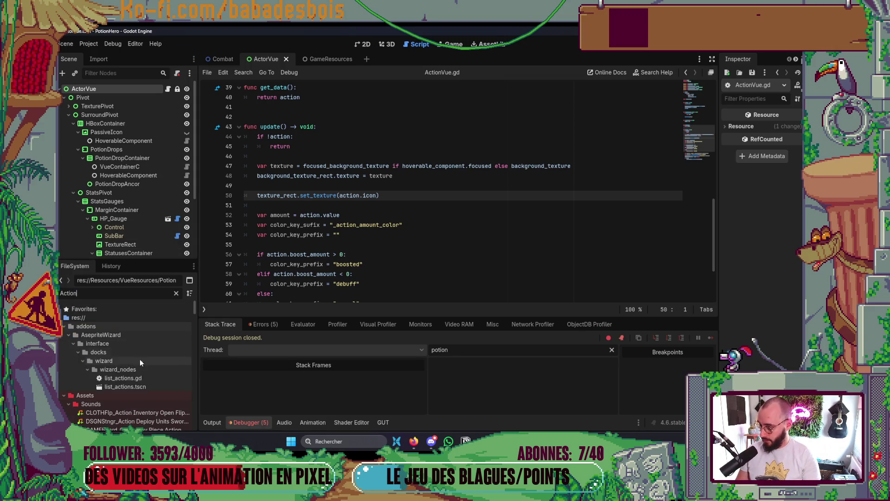
- Enlarge the file list and open AttackAction.tres from the Action-filtered files
left_click_drag(163, 262, 171, 159)
scroll(135, 265, "down", 10)
scroll(188, 327, "down", 8)
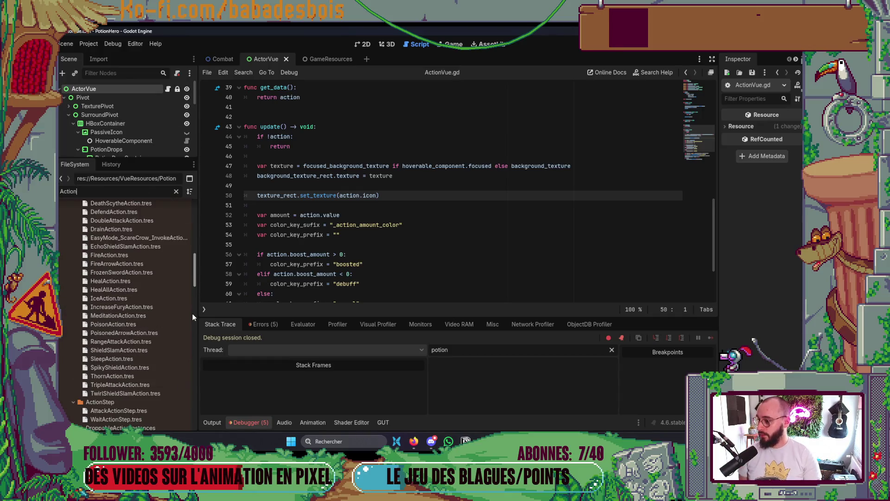
scroll(193, 317, "down", 3)
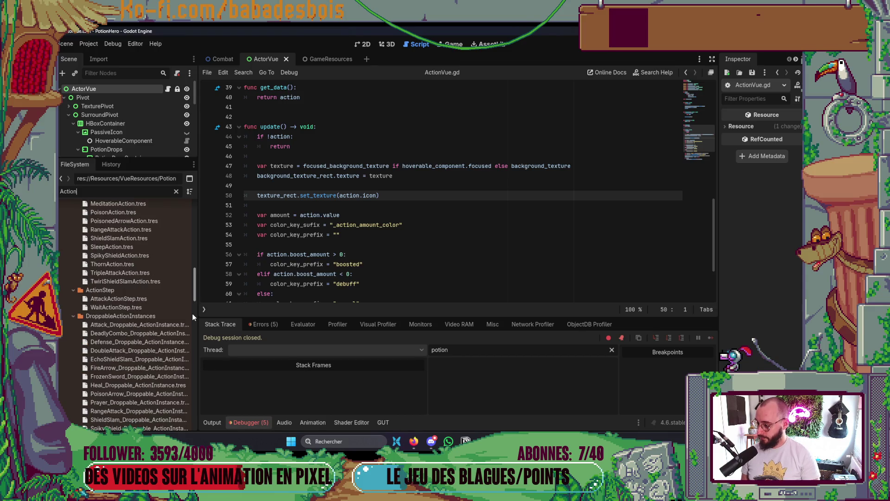
scroll(193, 308, "up", 4)
scroll(193, 308, "up", 5)
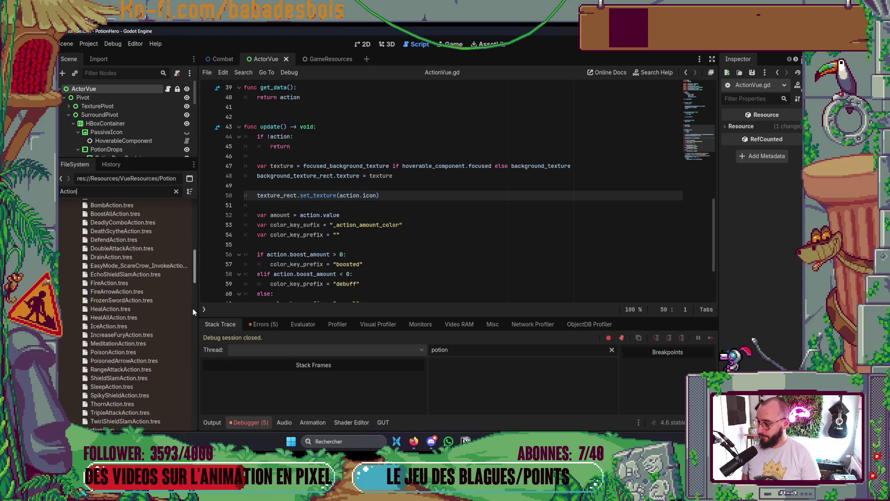
left_click(133, 217)
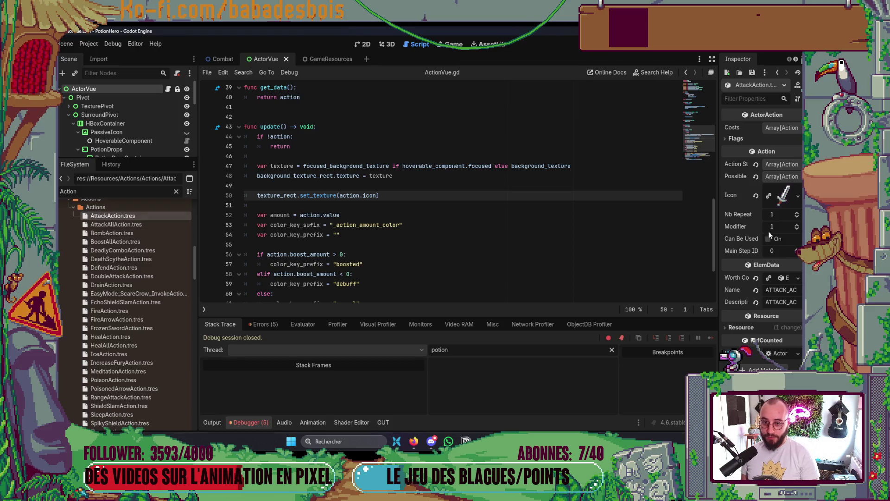
- Widen the Inspector and review AttackAction's action step with its Animations and Effects
mouse_move(718, 214)
left_mouse_down()
mouse_move(529, 214)
mouse_move(537, 215)
left_mouse_up()
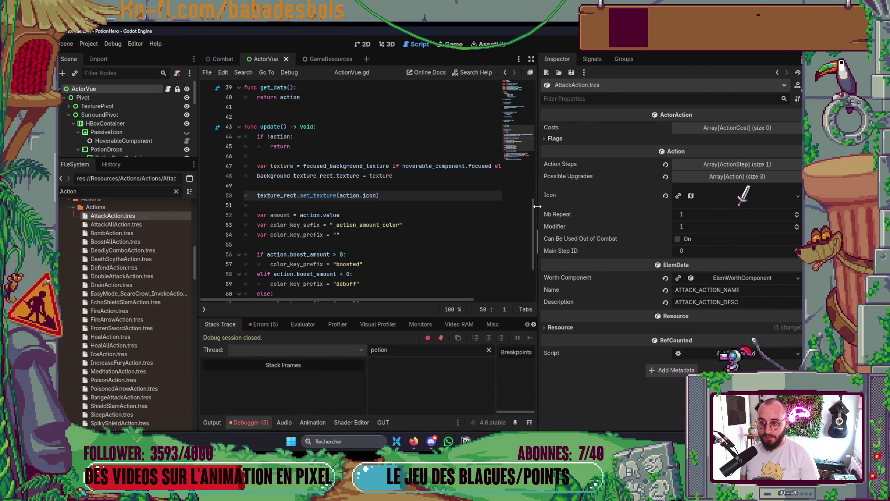
left_click(748, 164)
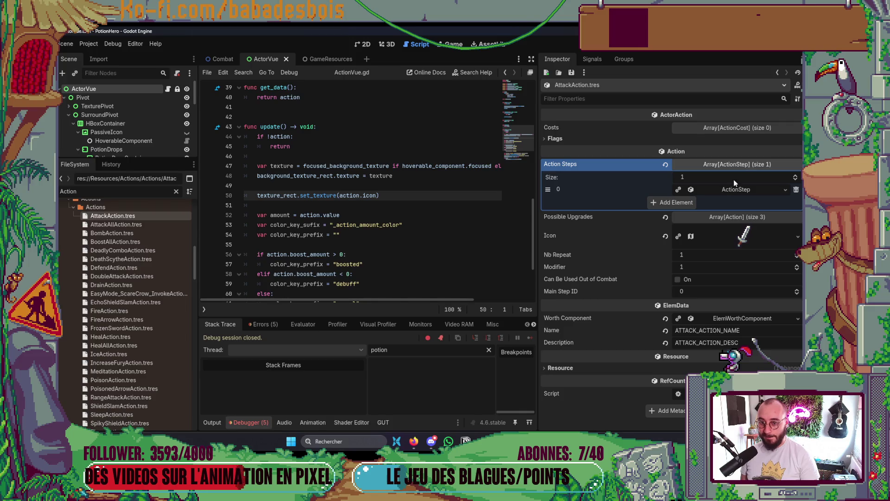
left_click(724, 191)
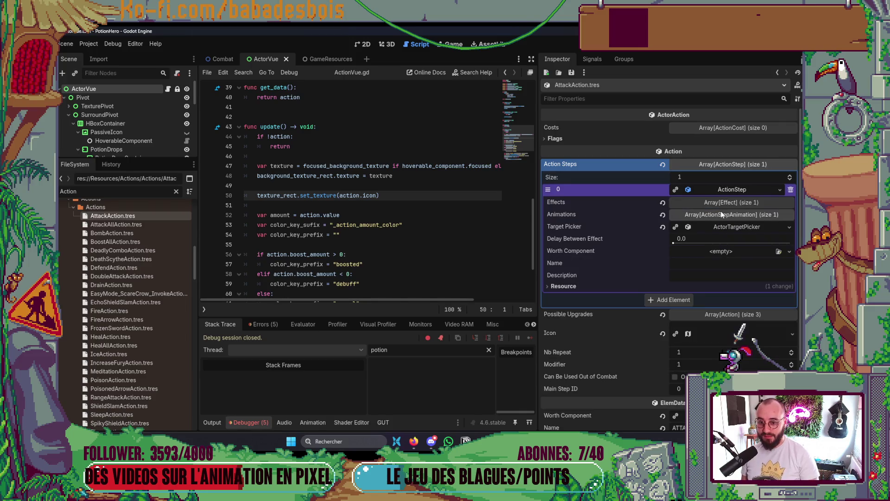
left_click(727, 216)
left_click(719, 239)
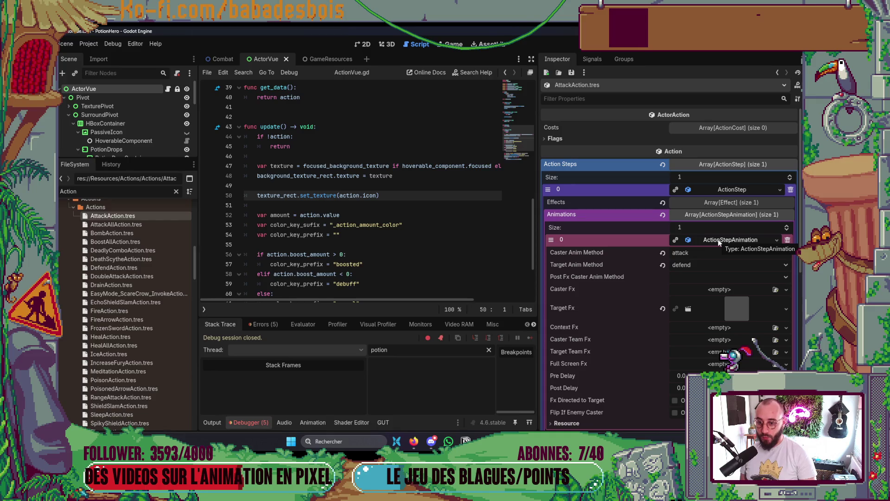
left_click(718, 239)
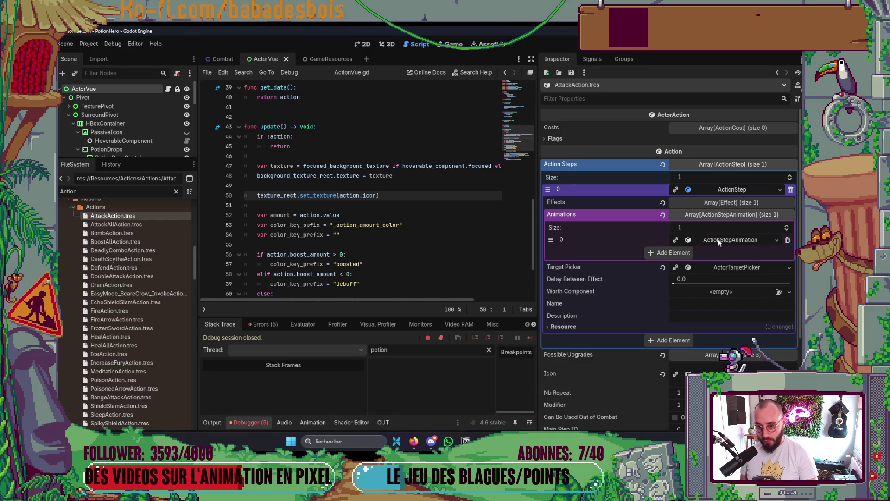
left_click(726, 214)
left_click(735, 202)
left_click(734, 202)
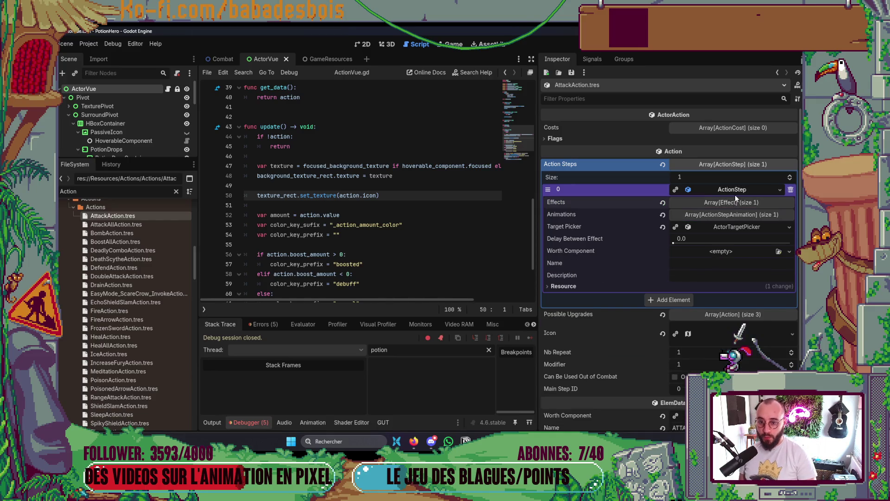
left_click(736, 190)
left_click(742, 167)
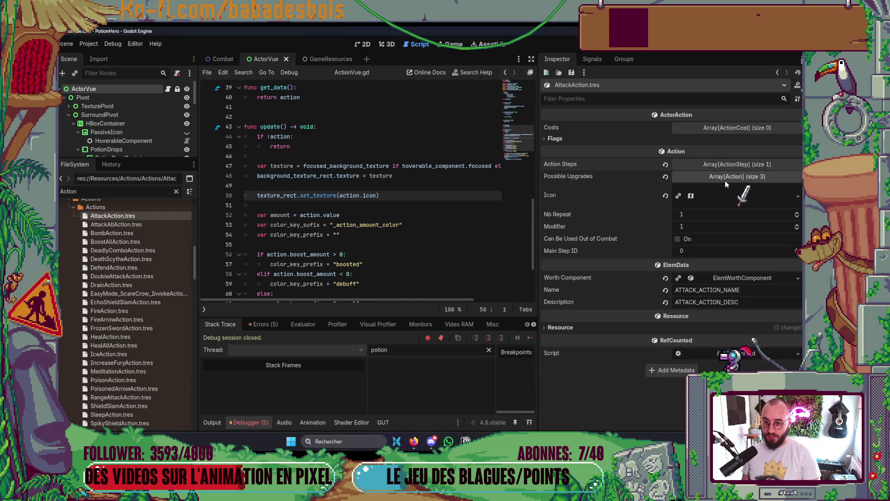
- Check Possible Upgrades and the step's AttackEffect settings, then narrow the Inspector again
left_click(731, 176)
left_click(739, 166)
left_click(732, 189)
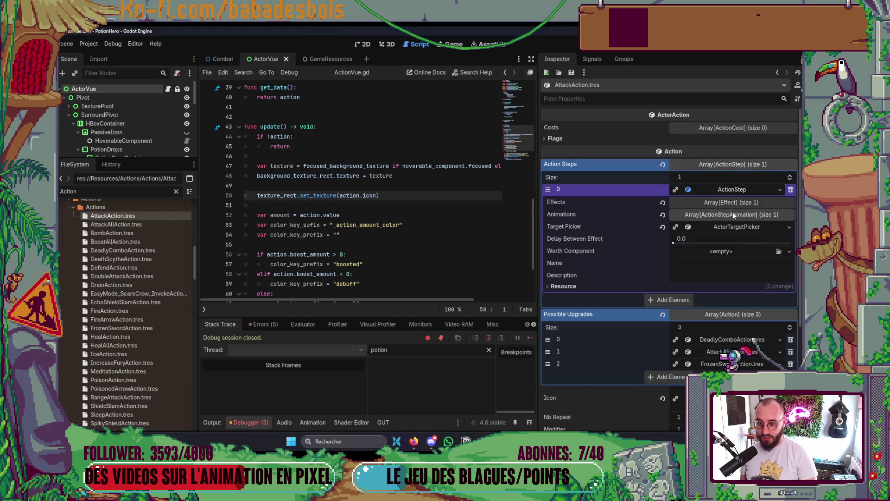
left_click(738, 202)
left_click(727, 226)
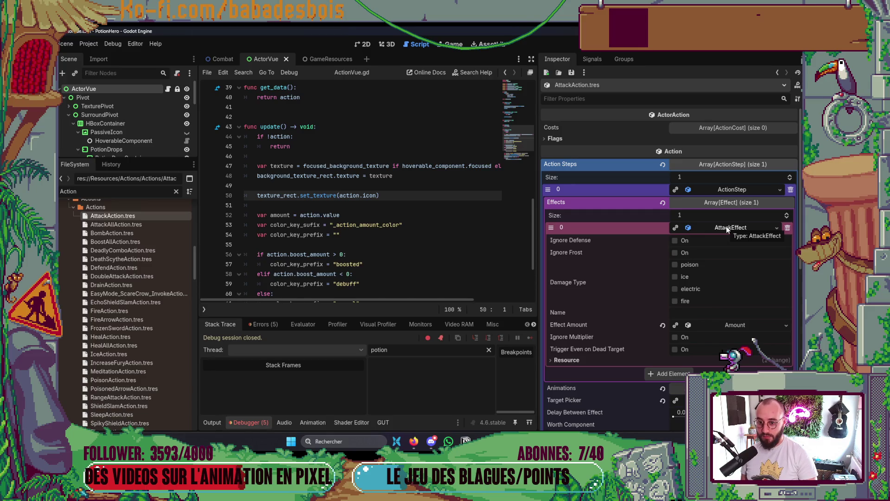
left_click(726, 226)
left_click(726, 204)
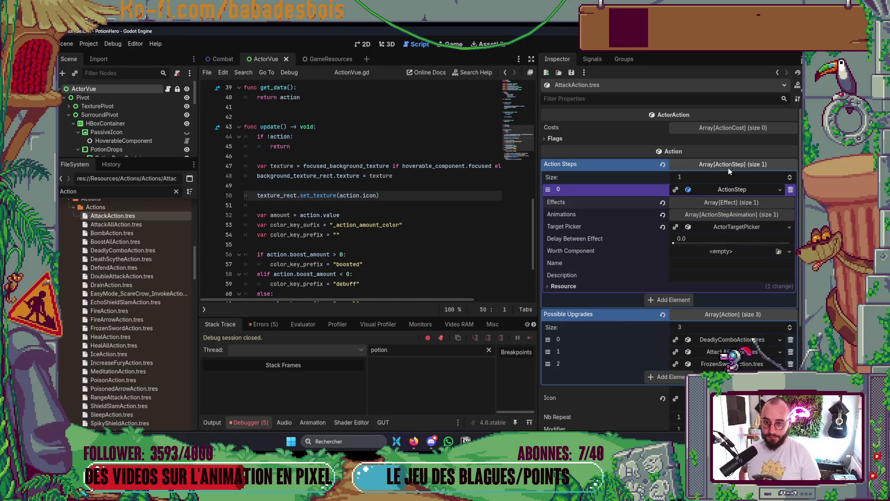
left_click(728, 168)
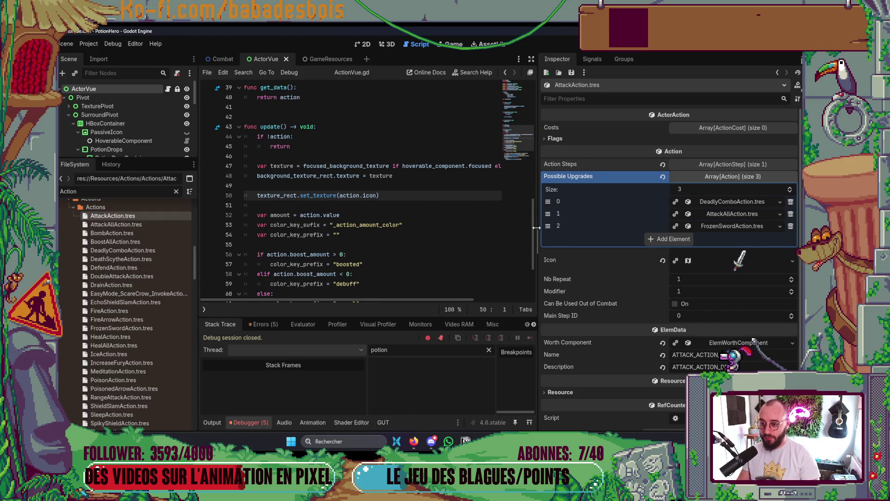
left_click_drag(538, 248, 747, 248)
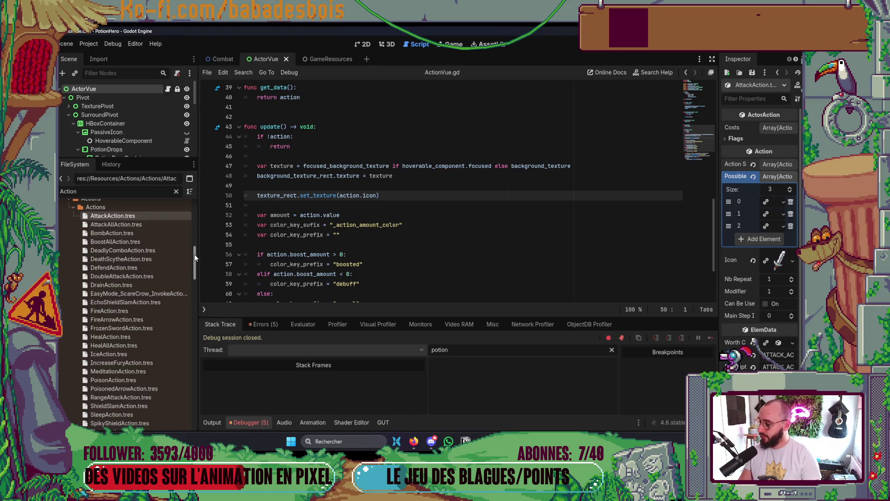
- Clear the Action filter and collapse the Actors, PotionCaps, PotionSips and Vials folders
left_click_drag(194, 254, 193, 263)
left_click_drag(126, 401, 231, 413)
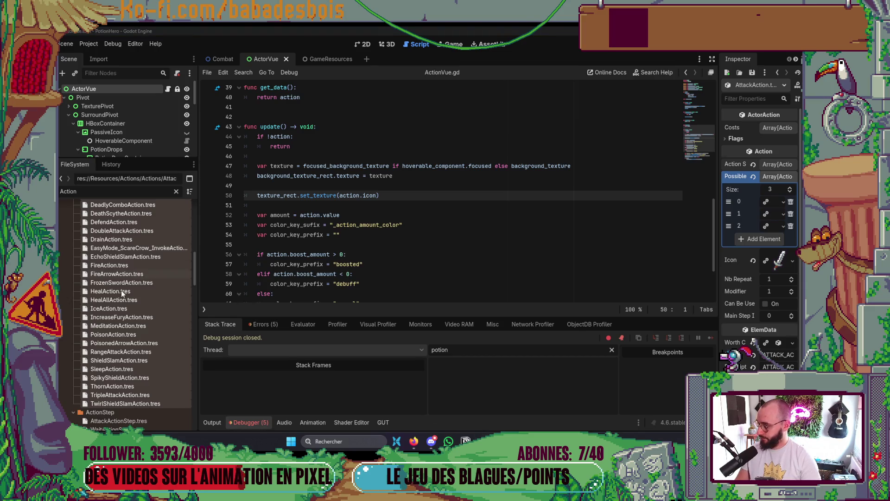
scroll(141, 327, "down", 10)
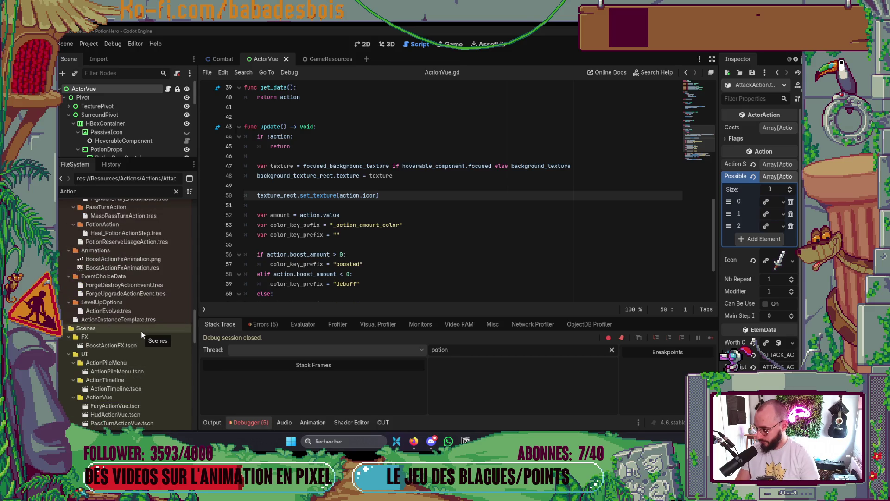
left_click(176, 191)
scroll(138, 351, "down", 5)
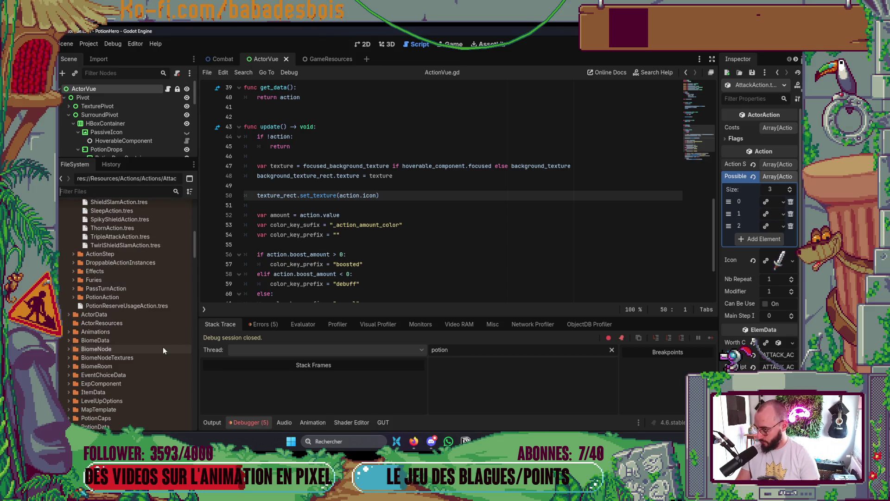
scroll(163, 350, "down", 4)
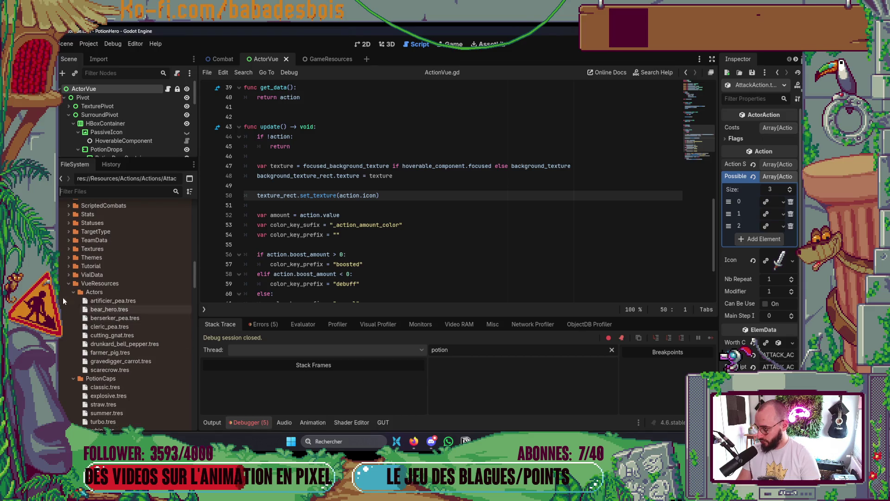
left_click(73, 292)
left_click(73, 301)
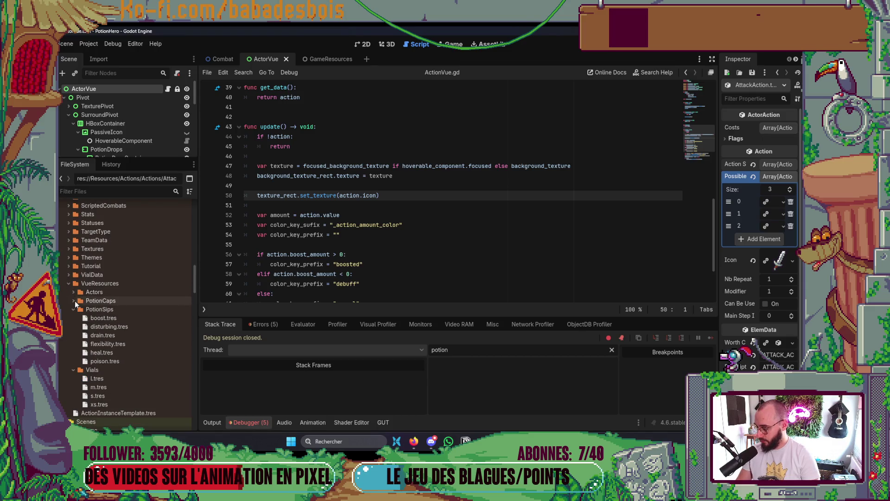
left_click(74, 309)
left_click(73, 318)
- Create a new folder named Actions inside VueResources
right_click(97, 283)
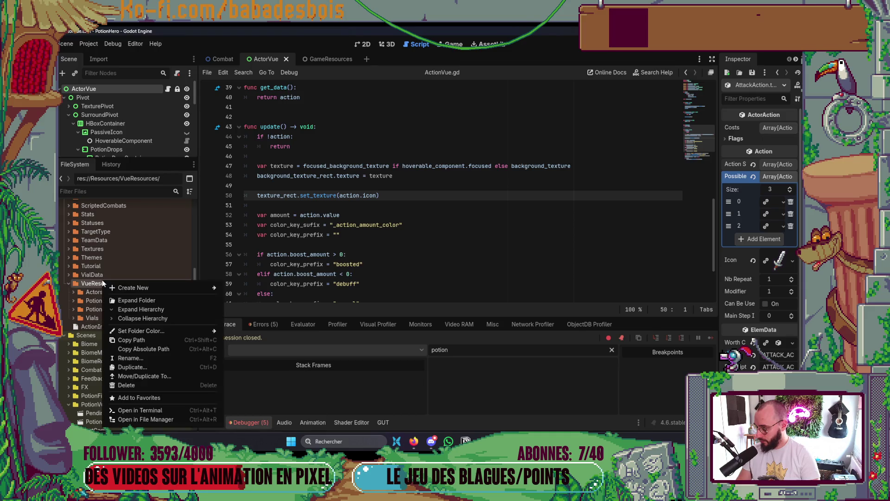
mouse_move(189, 290)
left_click(251, 288)
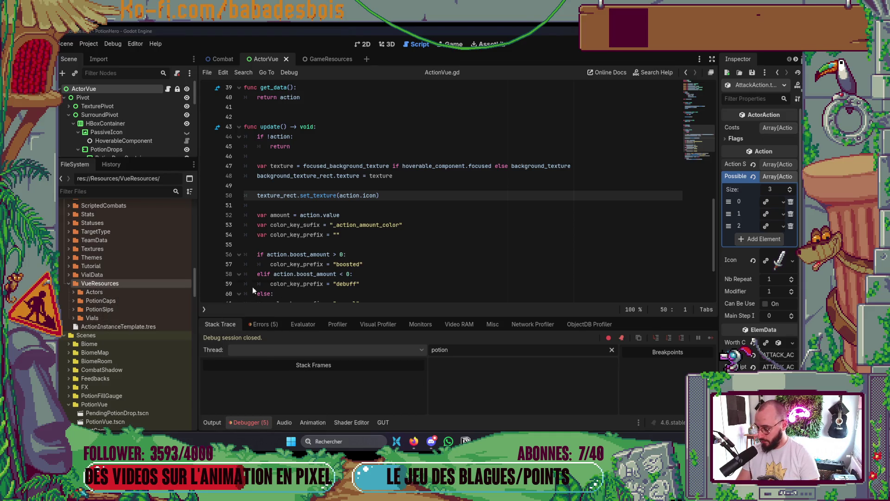
type("Actions")
key("Return")
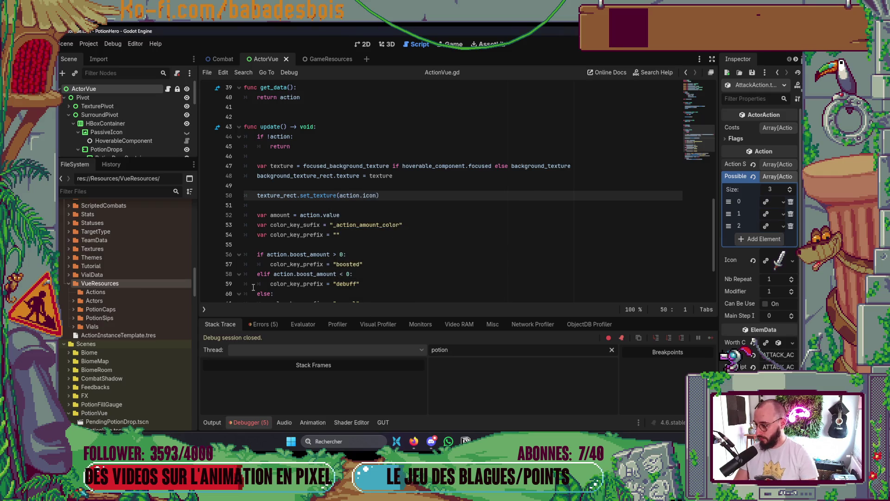
- Select all 28 action files, from AttackAction.tres down, and choose Move/Duplicate To
scroll(168, 286, "up", 10)
scroll(165, 303, "up", 10)
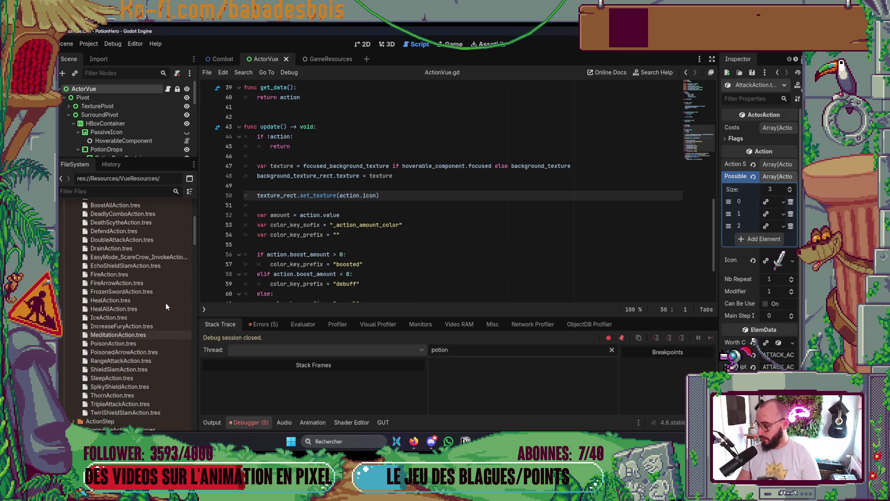
left_click(114, 262)
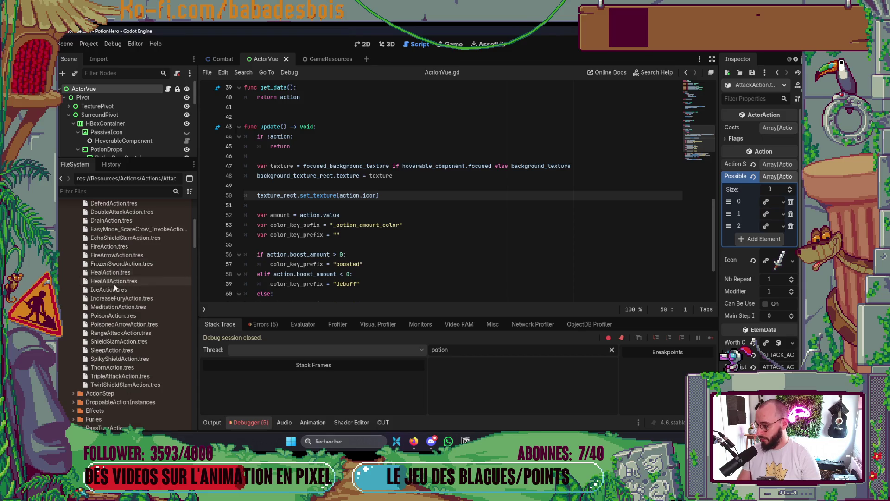
scroll(120, 386, "down", 5)
left_click(121, 384, "shift")
right_click(121, 384)
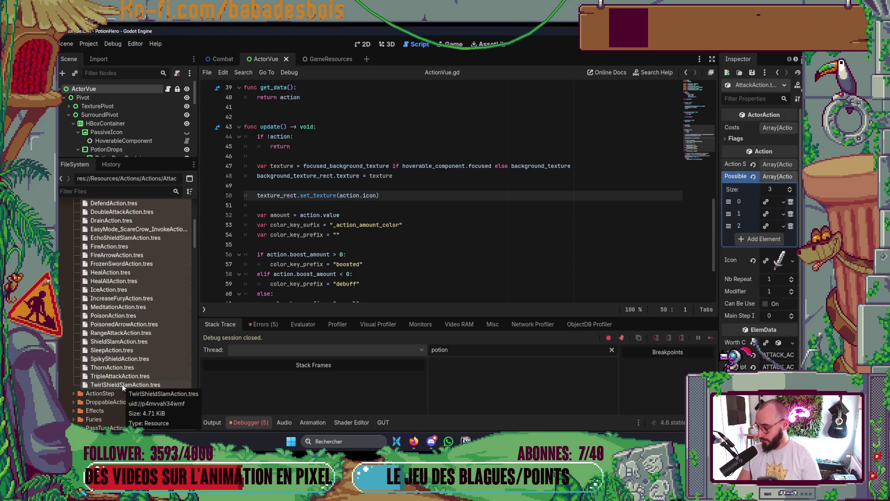
left_click(157, 391)
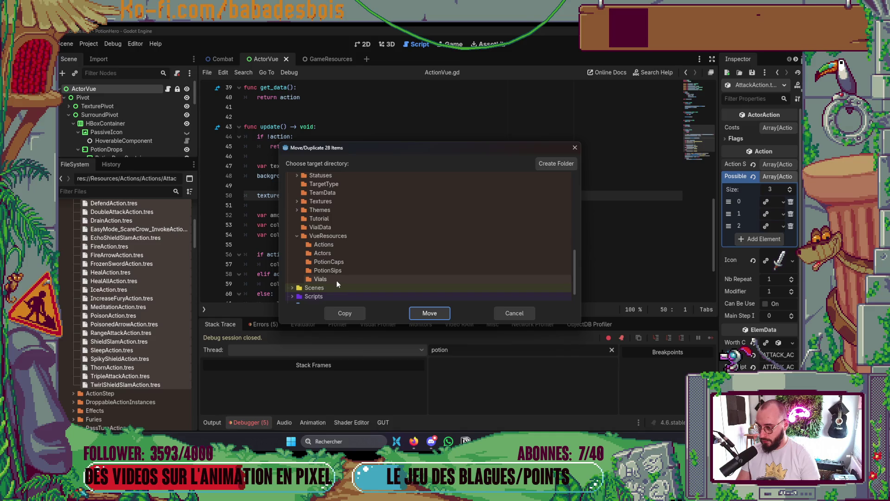
- Copy the 28 action files into VueResources/Actions
left_click(332, 246)
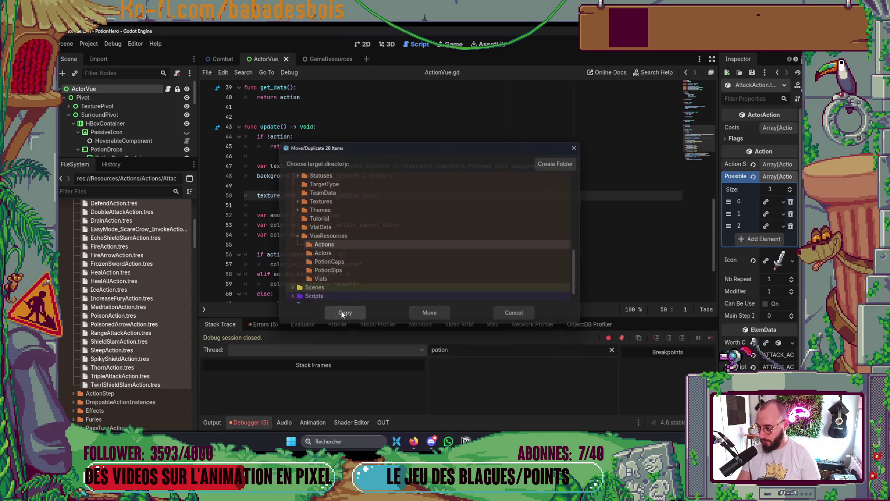
left_click(343, 312)
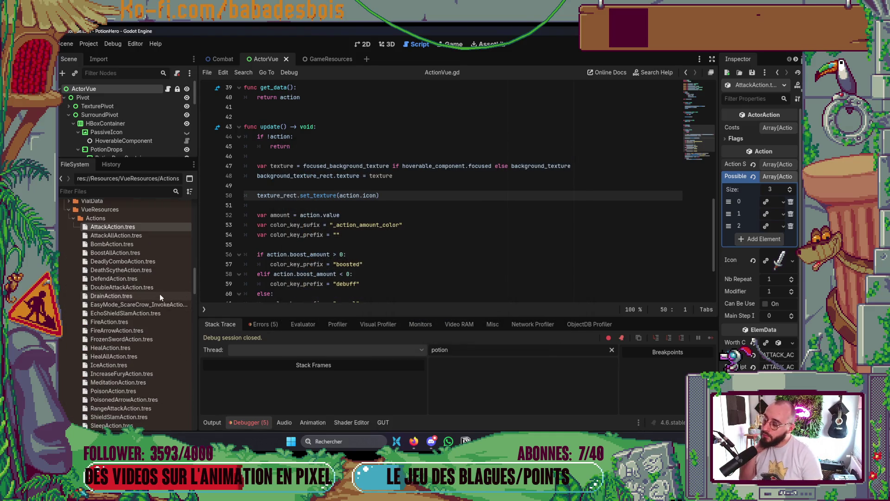
scroll(158, 294, "down", 3)
scroll(158, 288, "up", 5)
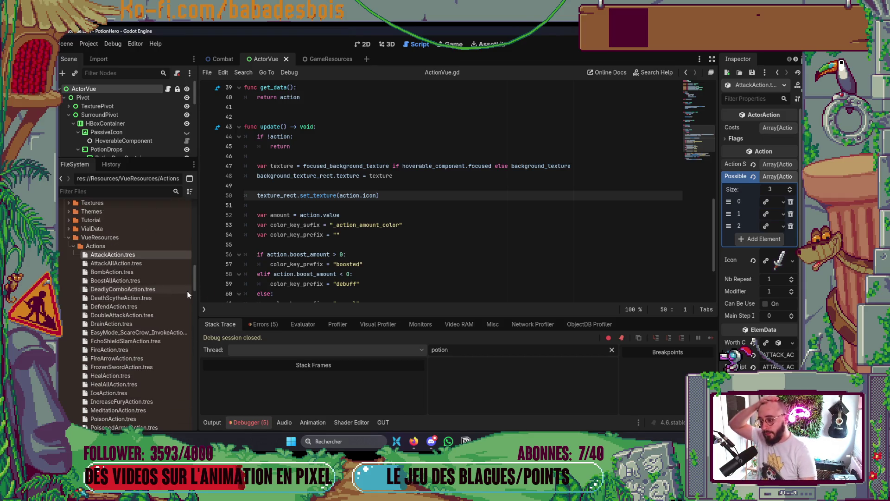
- Filter the file list by 'Action' and bring up the options for ActionResource.gd
left_click(145, 186)
type("Actin")
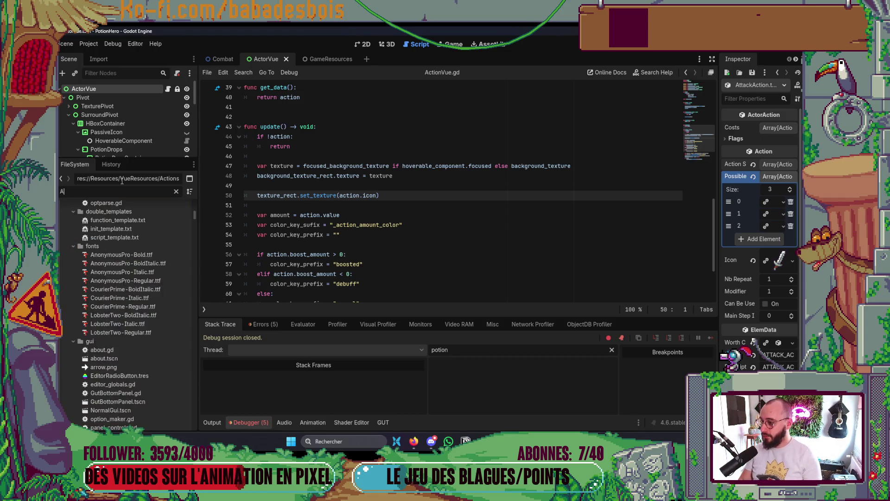
type("on")
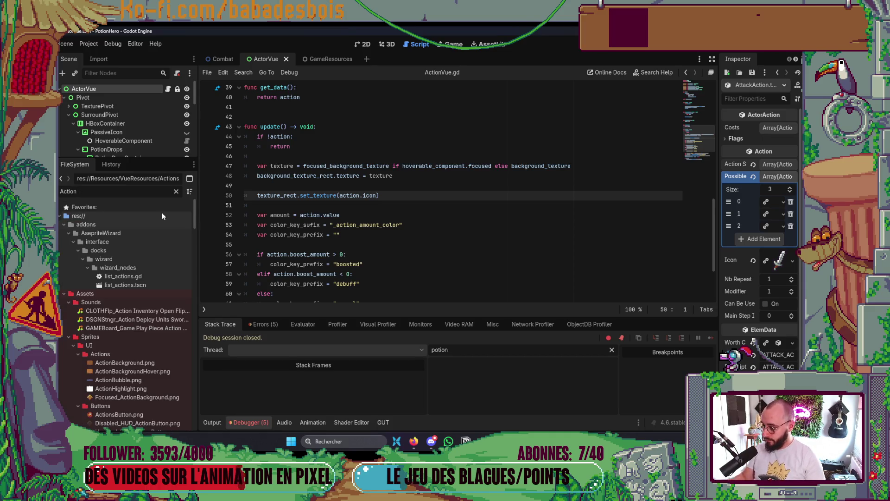
left_click_drag(194, 201, 195, 402)
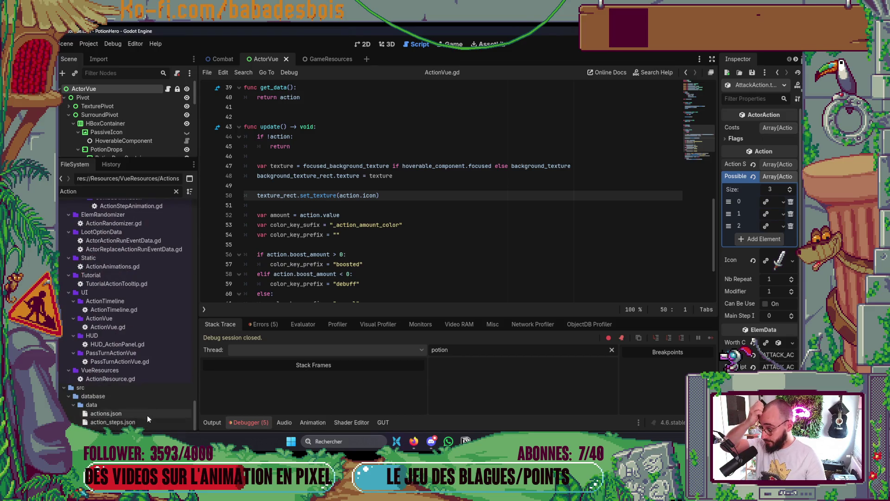
right_click(147, 379)
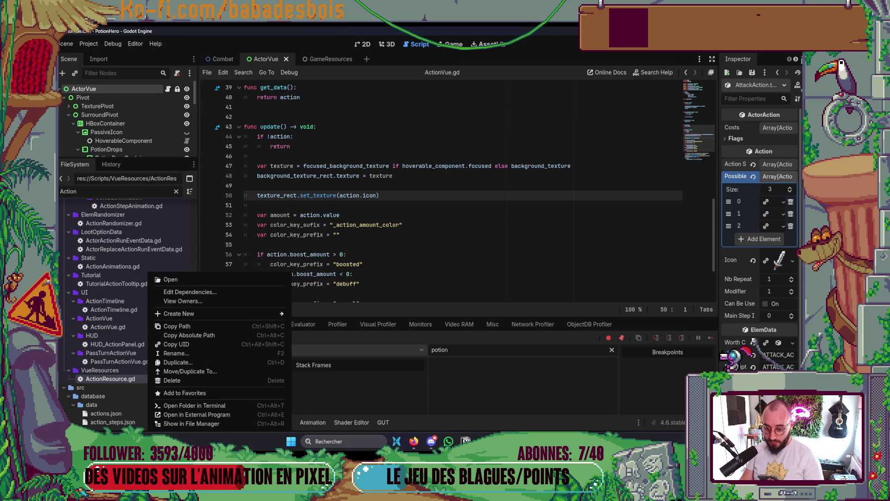
- Copy the path of ActionResource.gd and check the Inspector's resource options
left_click(227, 326)
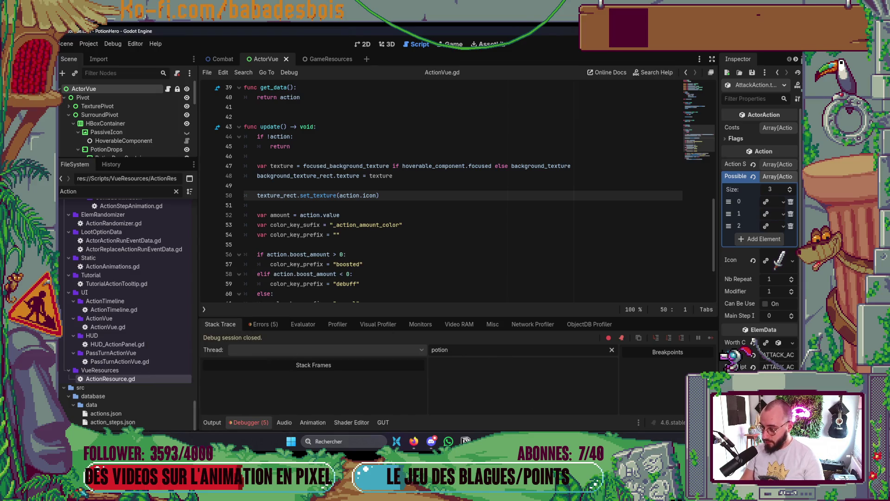
left_click(784, 342)
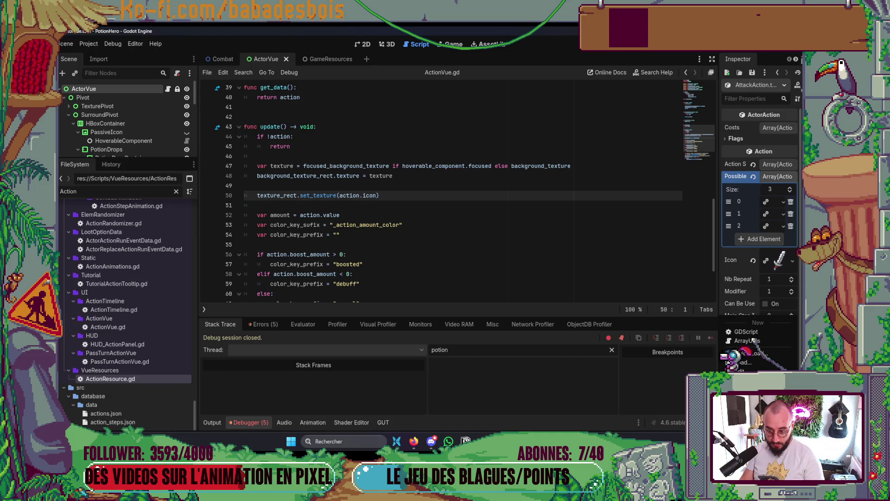
left_click(753, 341)
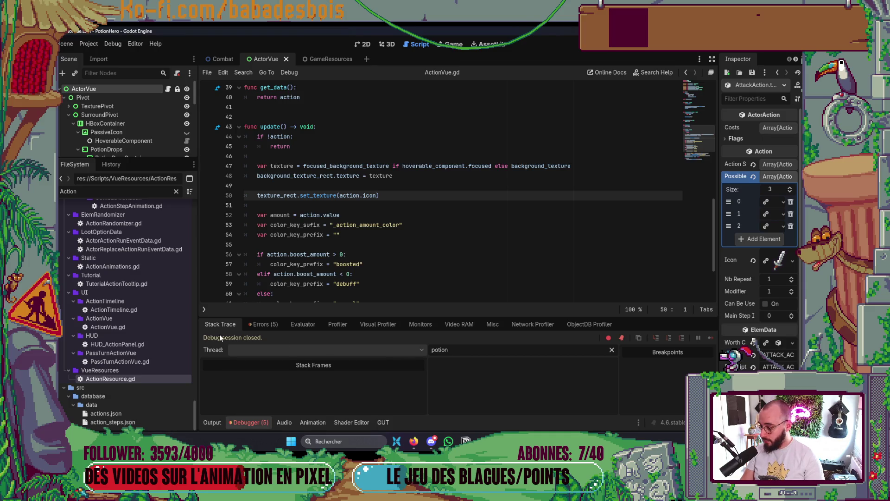
scroll(148, 309, "up", 3)
scroll(190, 399, "down", 3)
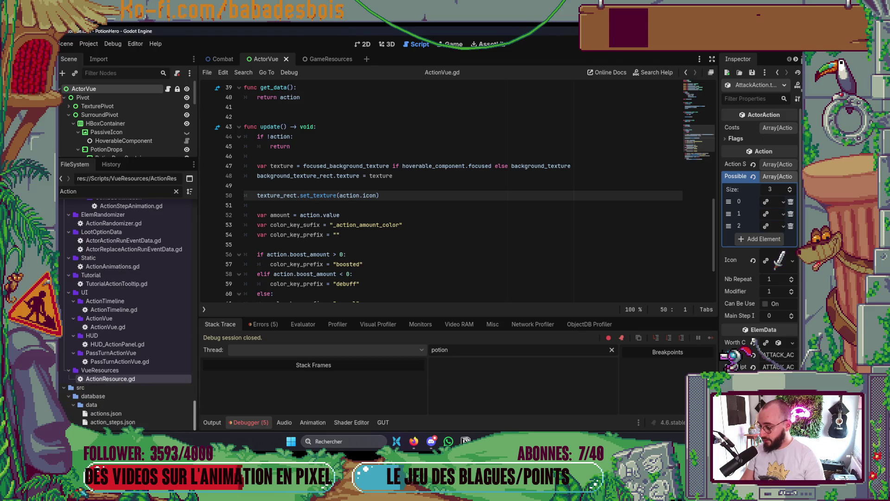
mouse_move(194, 417)
left_mouse_down()
mouse_move(194, 278)
mouse_move(188, 328)
mouse_move(186, 320)
left_mouse_up()
- Assign ActionResource.gd as the script of VueResources/Actions/AttackAction.tres and verify it
left_click(107, 262)
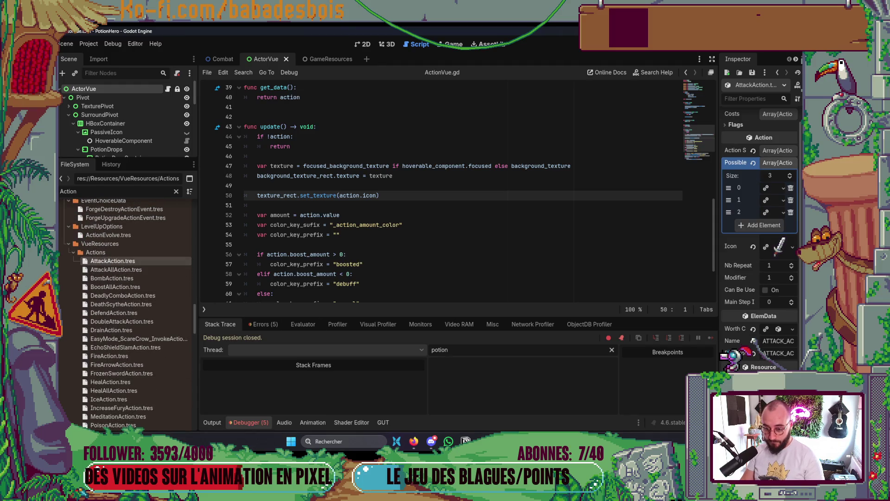
scroll(150, 308, "down", 10)
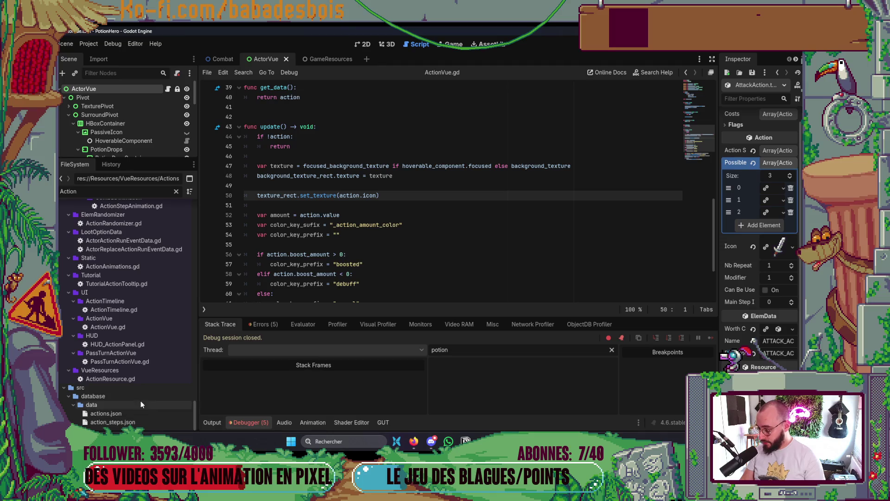
left_click_drag(120, 378, 120, 387)
scroll(754, 341, "down", 5)
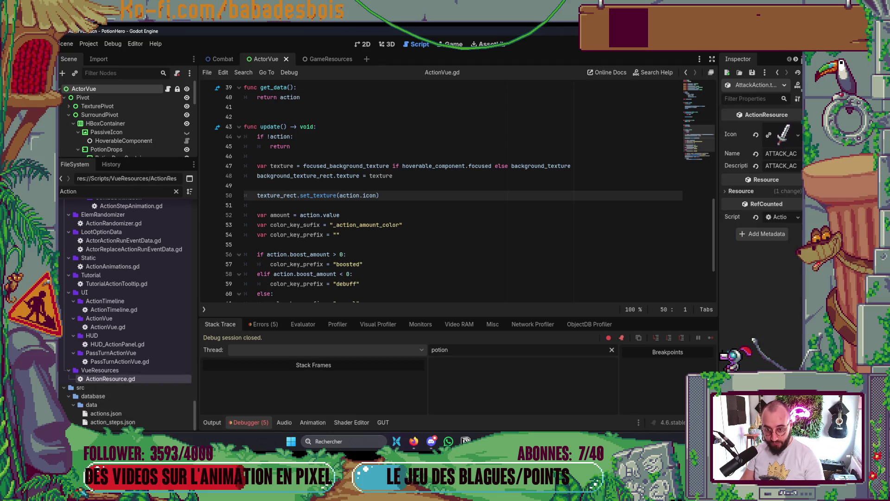
left_click(798, 217)
left_click(751, 336)
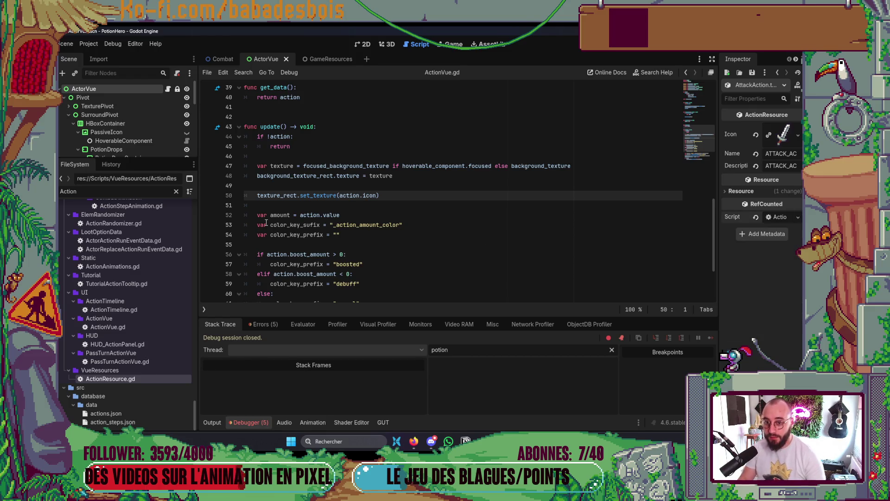
scroll(172, 238, "up", 3)
mouse_move(195, 415)
left_mouse_down()
mouse_move(200, 244)
mouse_move(199, 254)
left_mouse_up()
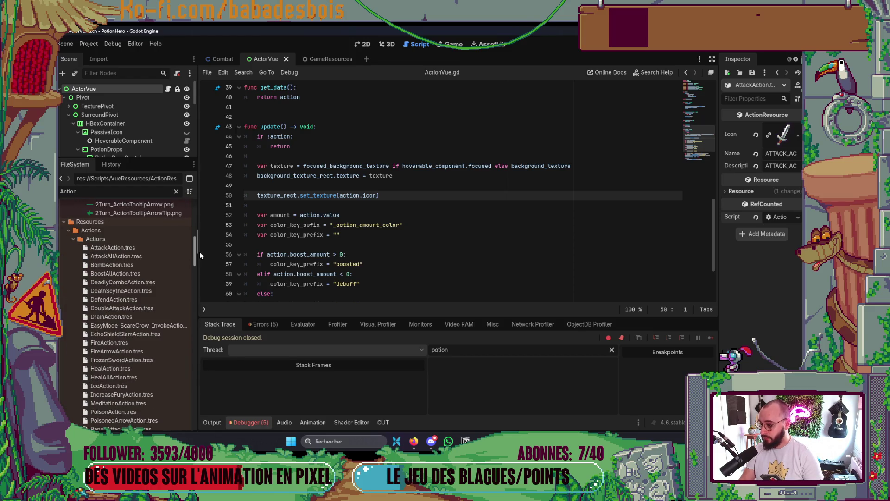
- Rename AttackAction.tres in Resources/Actions to Attack.tres
left_click(111, 248)
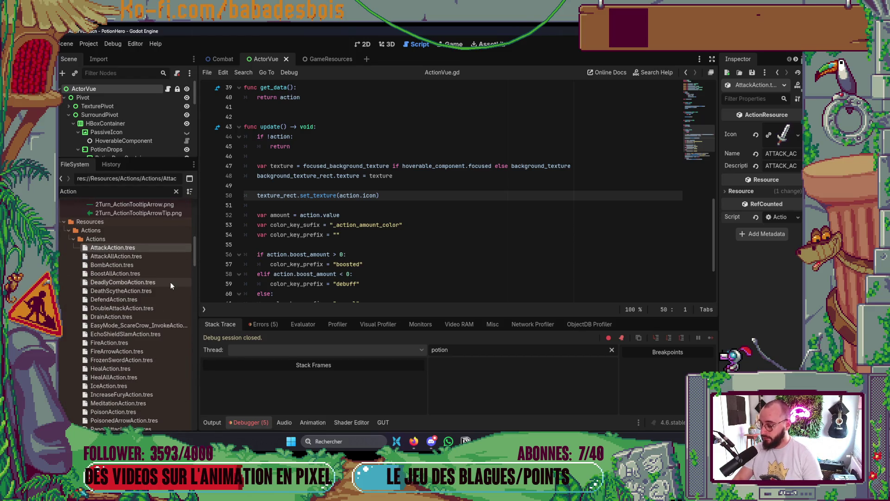
left_click(124, 248)
left_click(124, 247)
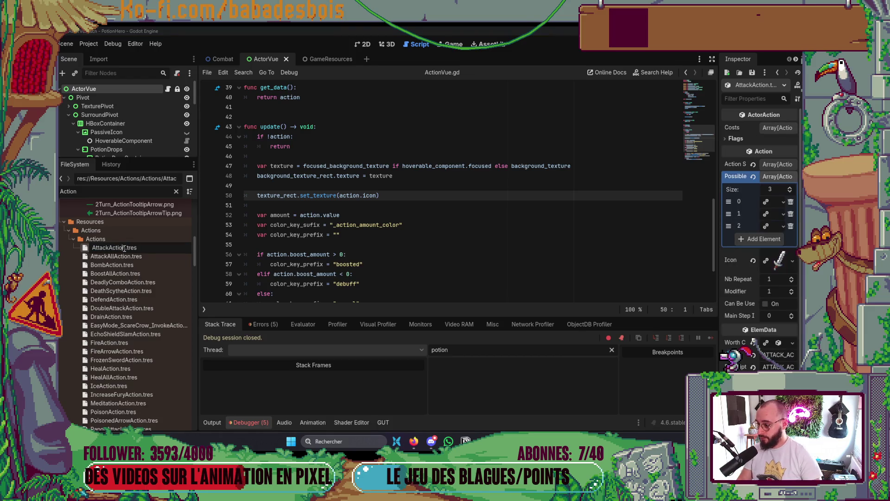
key("shift+Left")
key("shift+Left")
key("BackSpace")
key("Return")
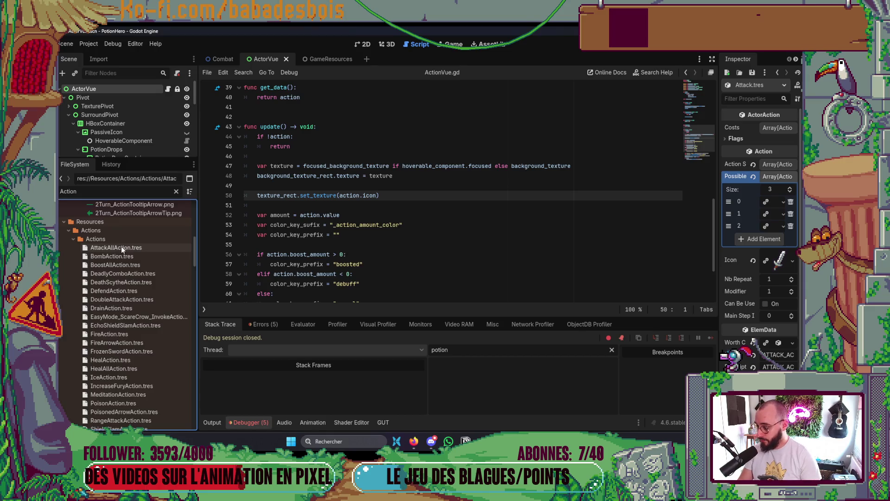
- Switch AttackAllAction.tres to the ActionResource script and widen the Inspector
left_click(122, 246)
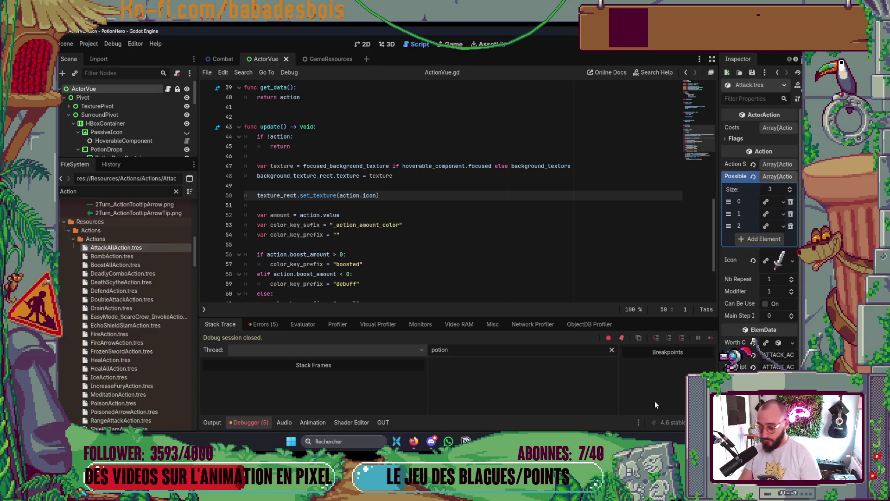
scroll(760, 232, "down", 1)
left_click(789, 353)
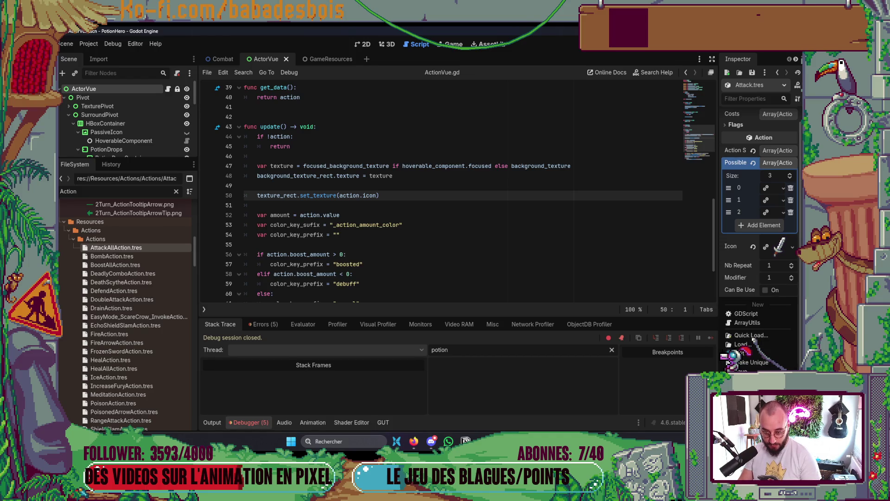
left_click(754, 342)
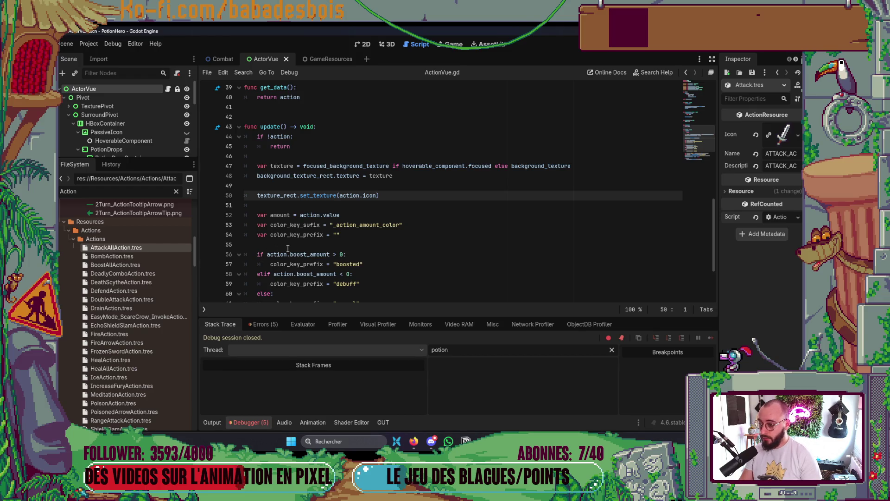
left_click_drag(717, 291, 576, 293)
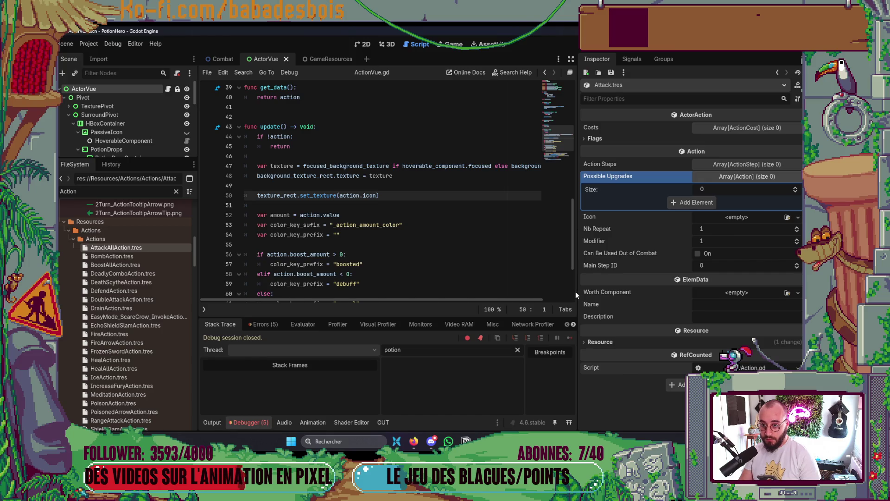
- Open ActorAction.gd and try adding AttackAllAction.tres to AttackAction's Possible Upgrades
left_click(742, 368)
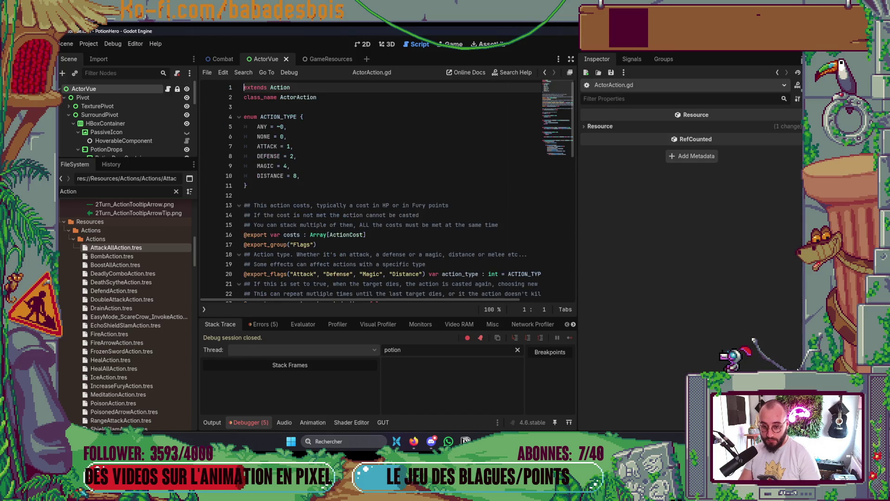
left_click_drag(194, 252, 194, 322)
scroll(188, 327, "up", 8)
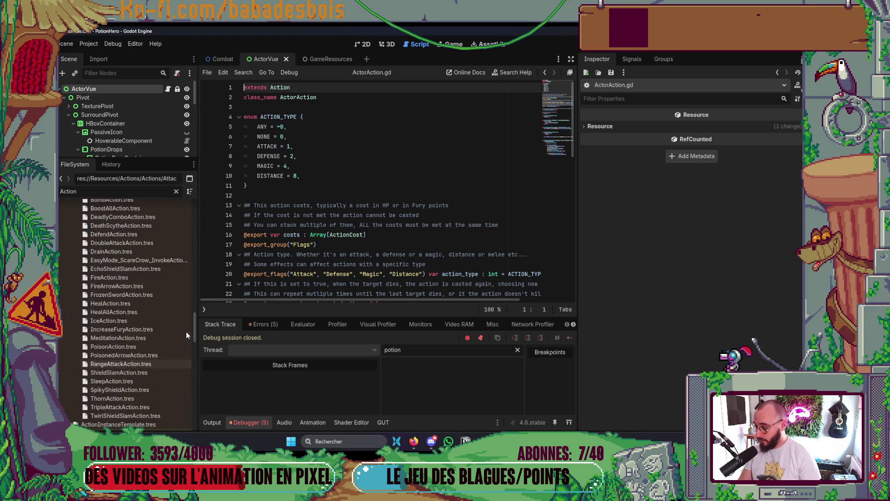
left_click(116, 293)
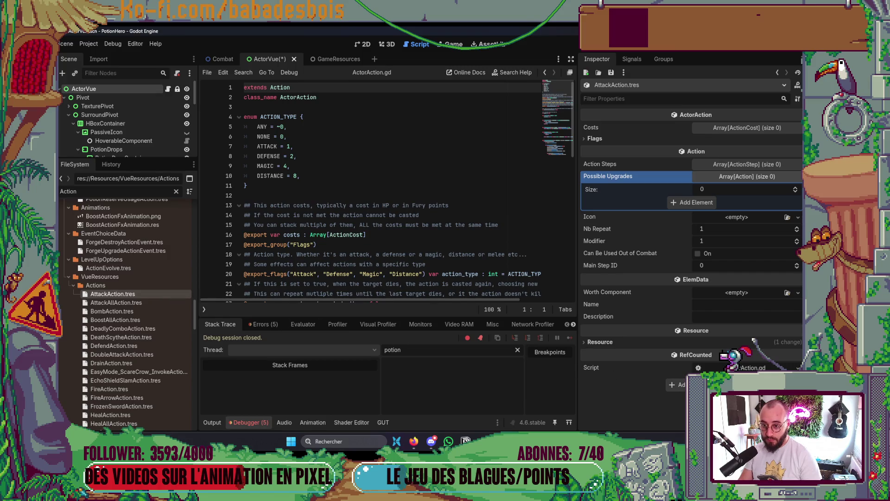
scroll(160, 278, "up", 5)
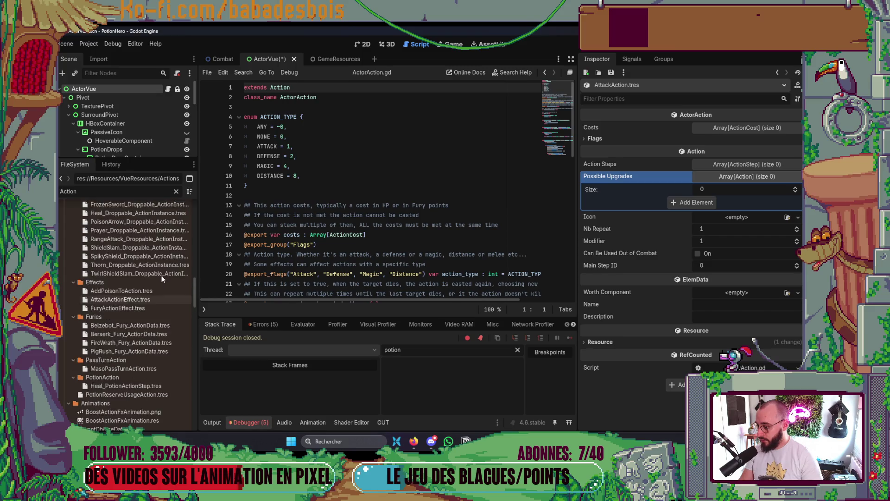
scroll(196, 304, "up", 1)
left_click_drag(196, 304, 201, 244)
mouse_move(116, 284)
left_mouse_down()
mouse_move(158, 278)
mouse_move(158, 303)
mouse_move(149, 282)
left_mouse_up()
- Browse the Resources/Actions folder and select Attack.tres
scroll(148, 282, "down", 3)
scroll(155, 282, "down", 5)
scroll(155, 277, "up", 5)
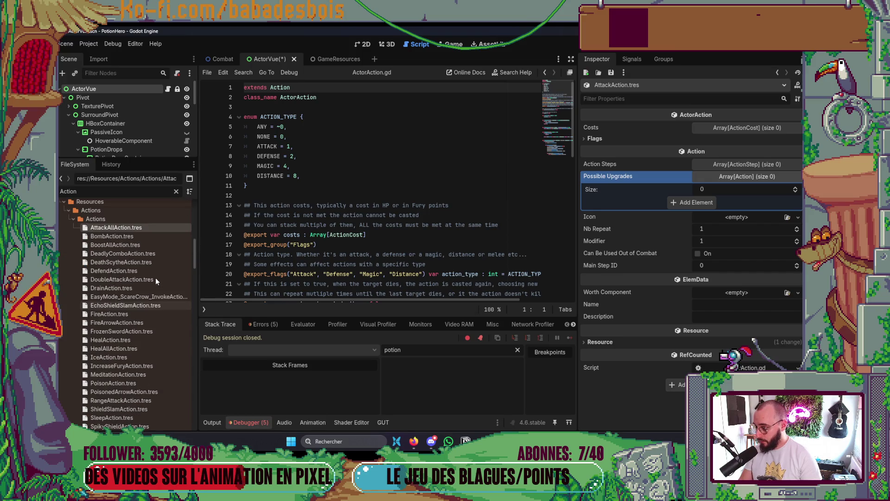
left_click(136, 215)
left_click(176, 191)
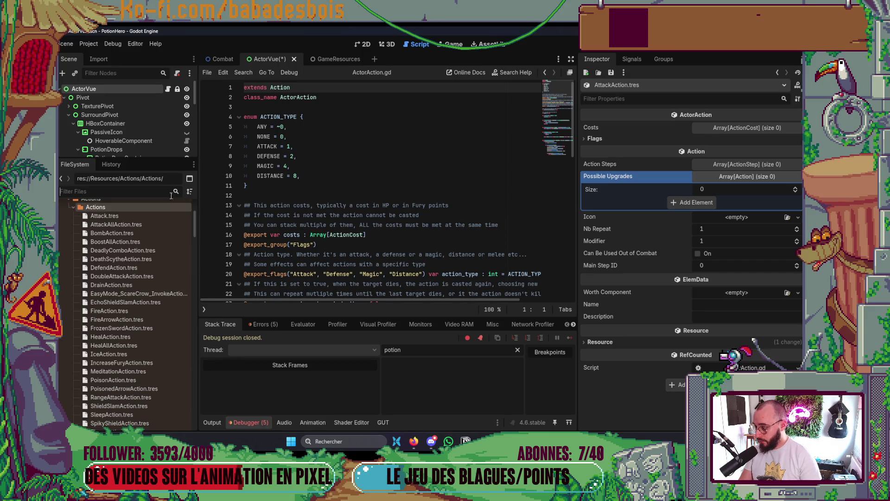
left_click(118, 216)
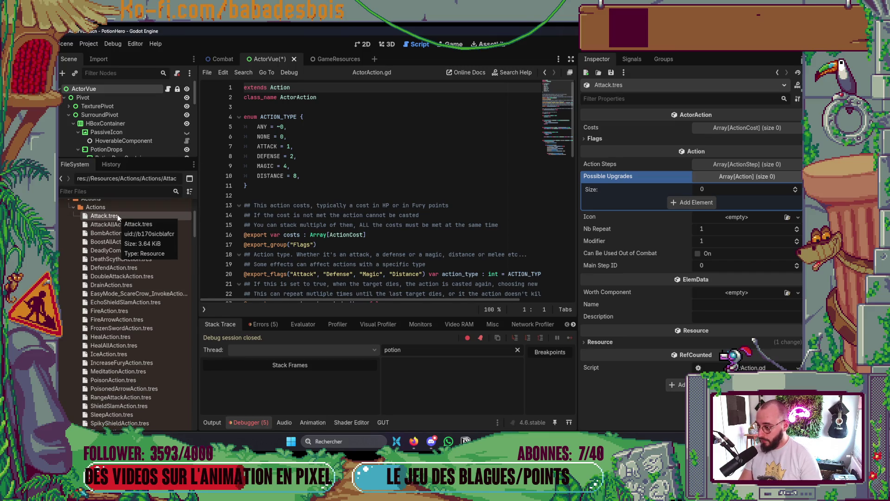
- Save the unsaved ActorVue changes from the ActorAction script
left_click(310, 225)
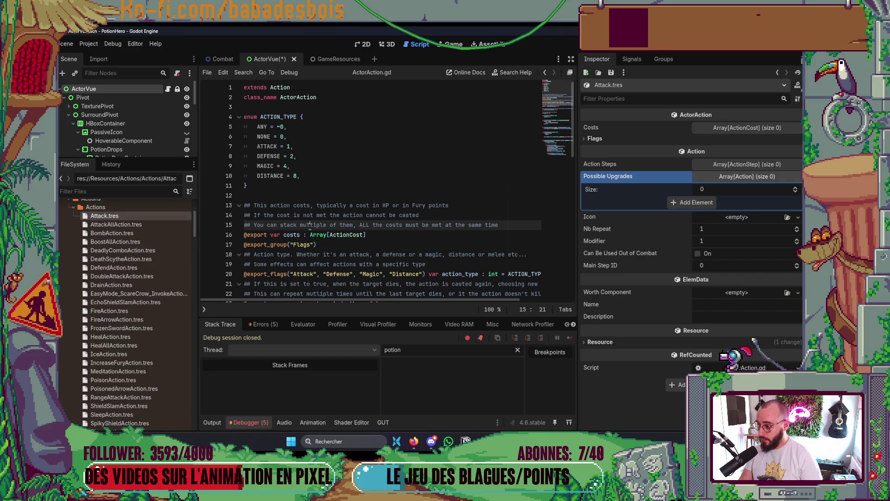
scroll(139, 227, "up", 5)
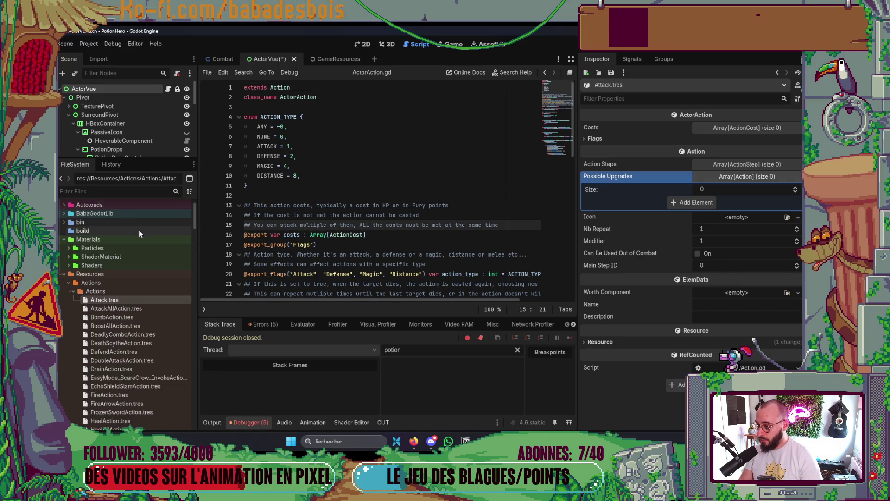
left_click(392, 284)
key("ctrl+s")
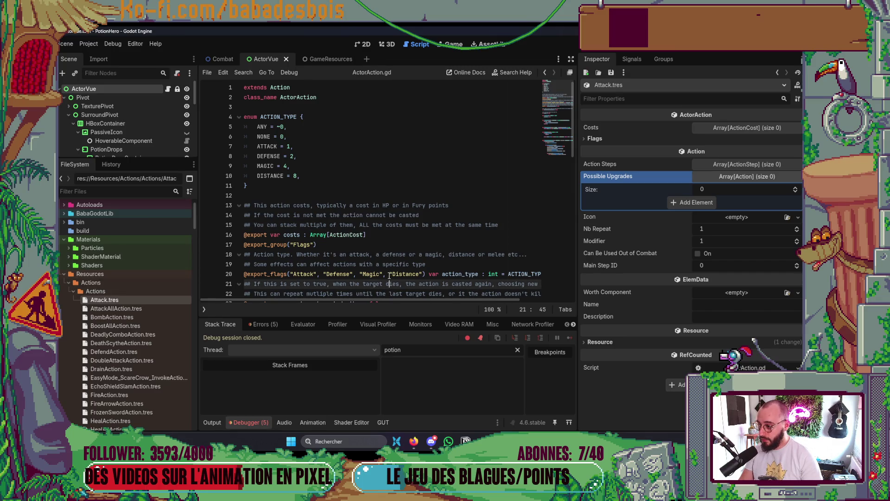
- Filter files by 'Action', view VueResources/Actions/AttackAction.tres, then switch to Neovim
scroll(187, 306, "up", 2)
left_click(121, 191)
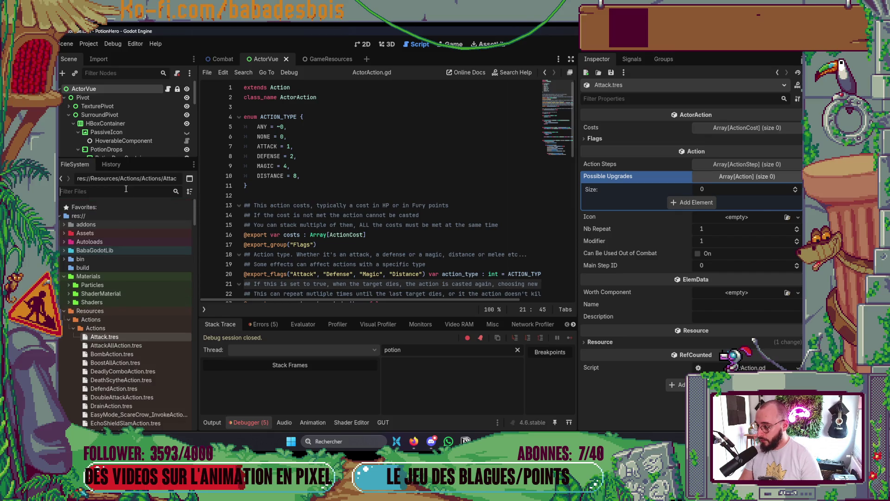
type("Action")
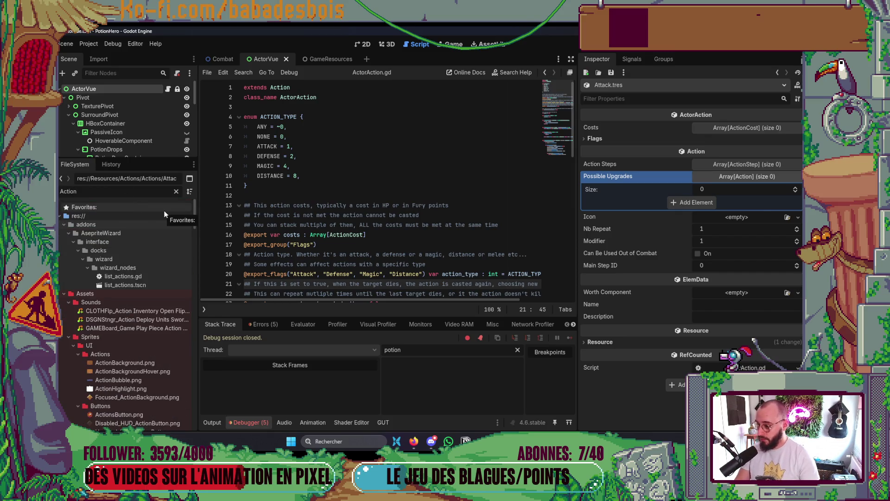
scroll(149, 287, "down", 5)
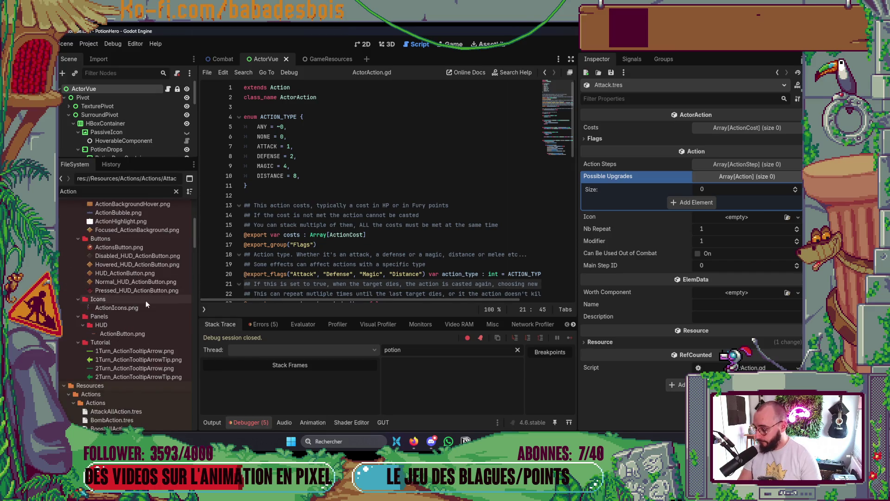
scroll(146, 299, "down", 2)
scroll(134, 301, "down", 1)
scroll(116, 320, "up", 1)
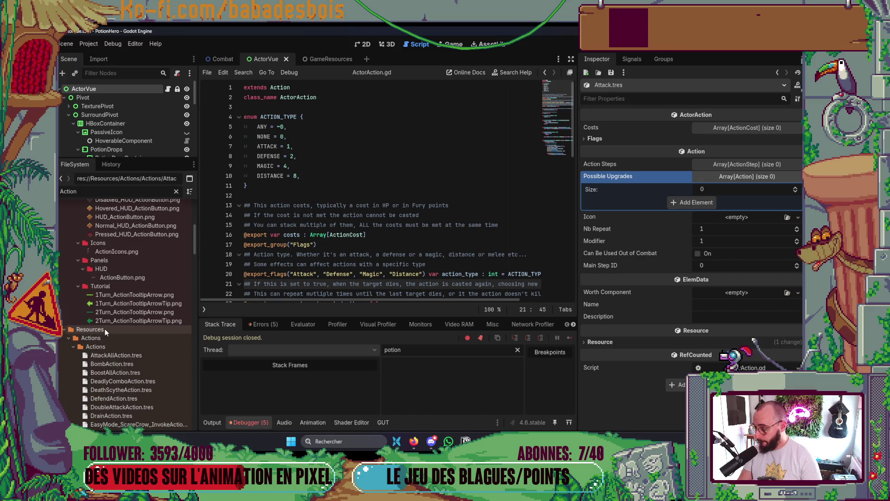
scroll(109, 336, "down", 7)
scroll(134, 357, "down", 10)
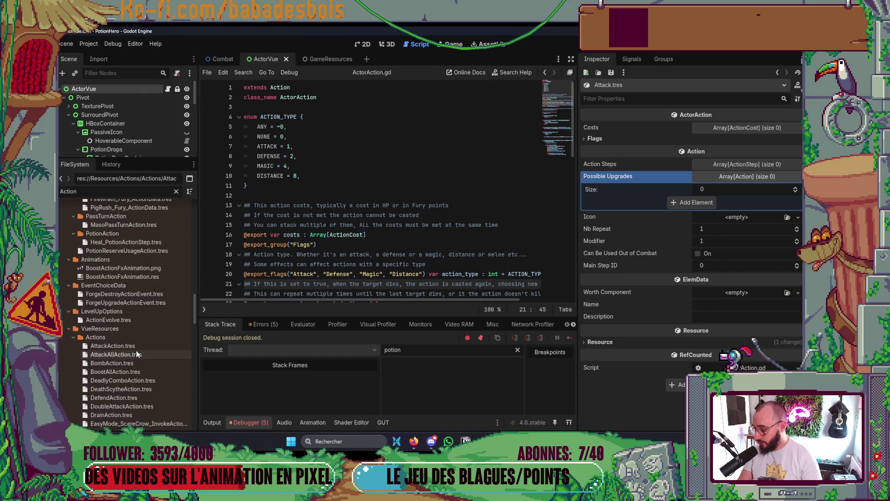
left_click(139, 347)
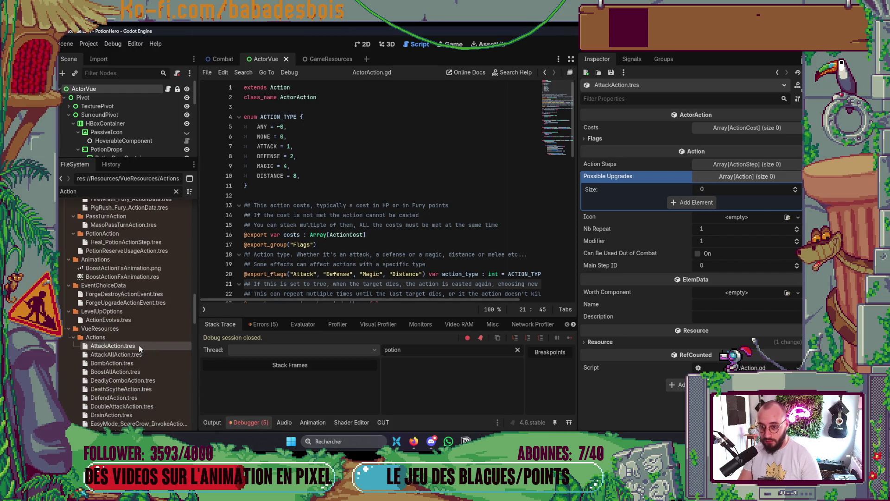
scroll(141, 329, "up", 3)
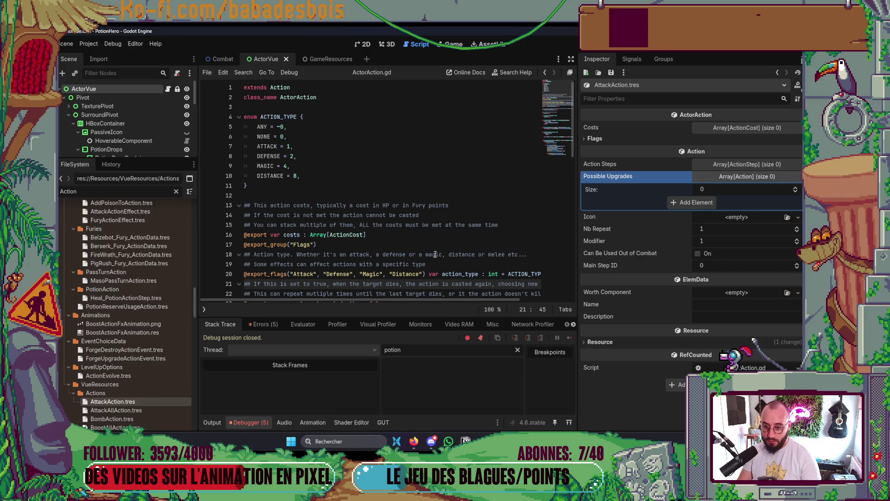
left_click(436, 254)
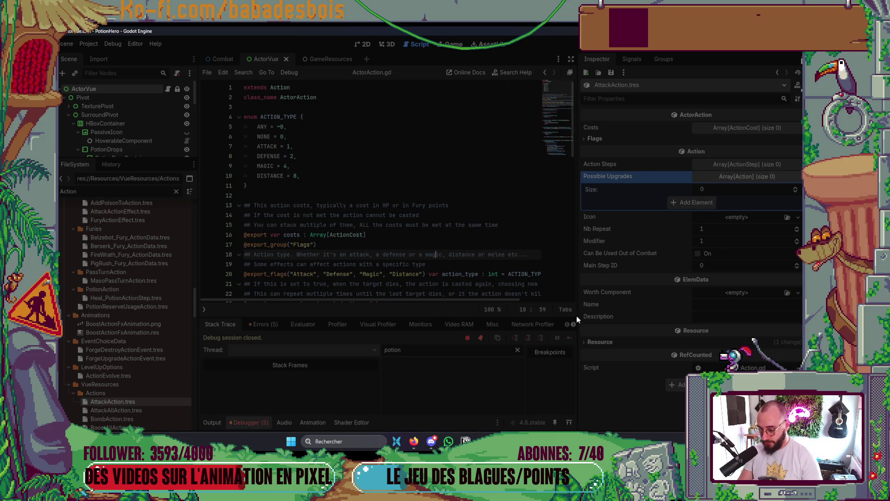
key("alt+Tab")
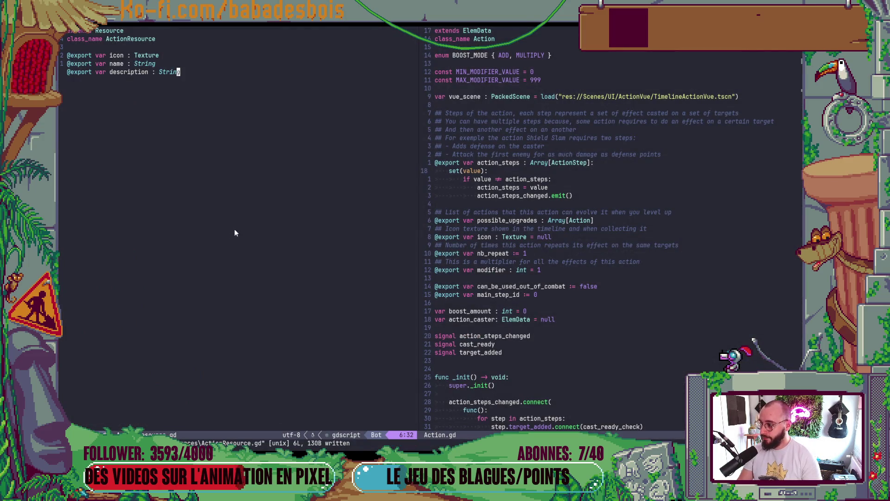
- Clear the stray text in the editor and run git status in the shell pane
key("ctrl+shift+z")
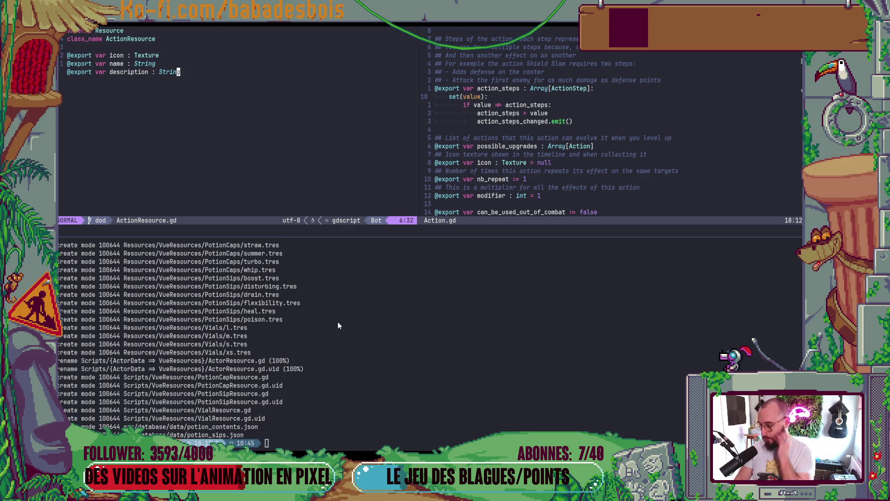
type("at")
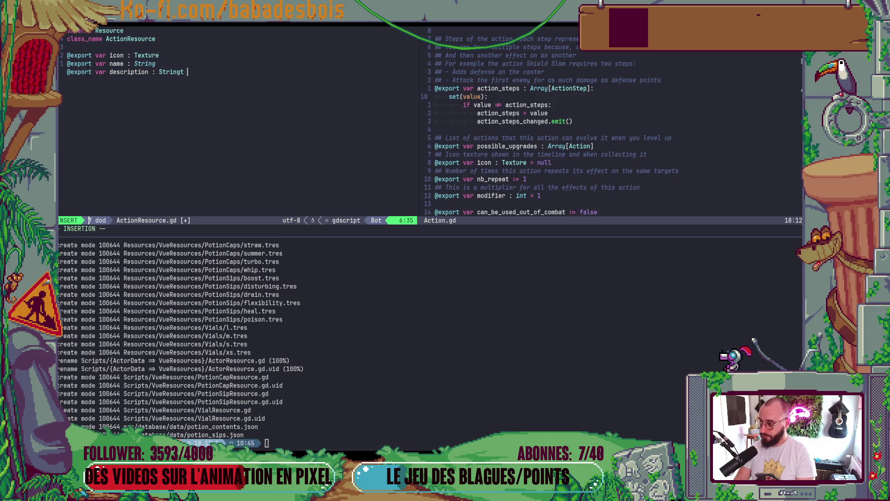
key("BackSpace")
key("BackSpace")
key("Escape")
key("ctrl+shift+Down")
type("git status")
key("Return")
- Restore the deleted Resources/Actions/Actions/AttackAction.tres with git restore
type("git")
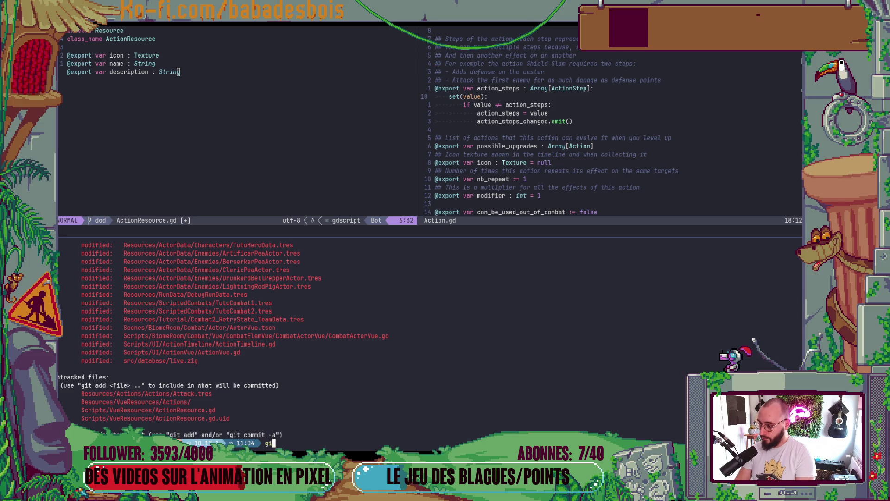
key("ctrl+shift+z")
scroll(434, 336, "up", 7)
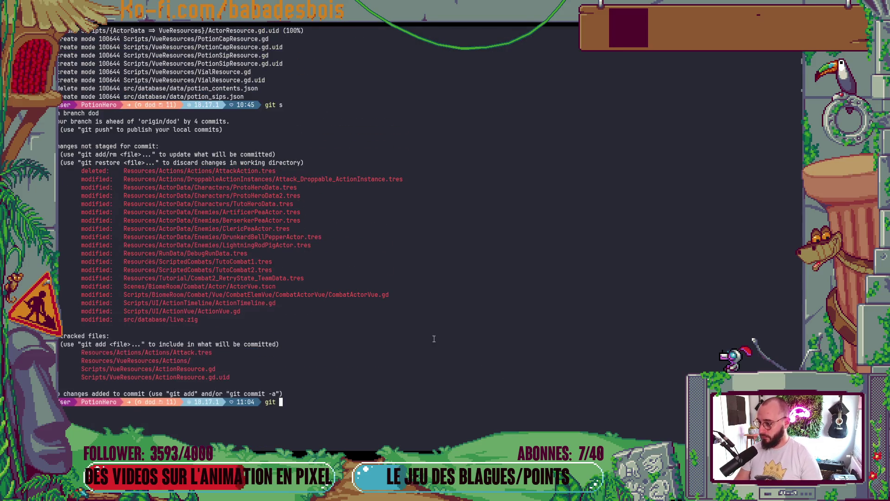
scroll(434, 337, "down", 2)
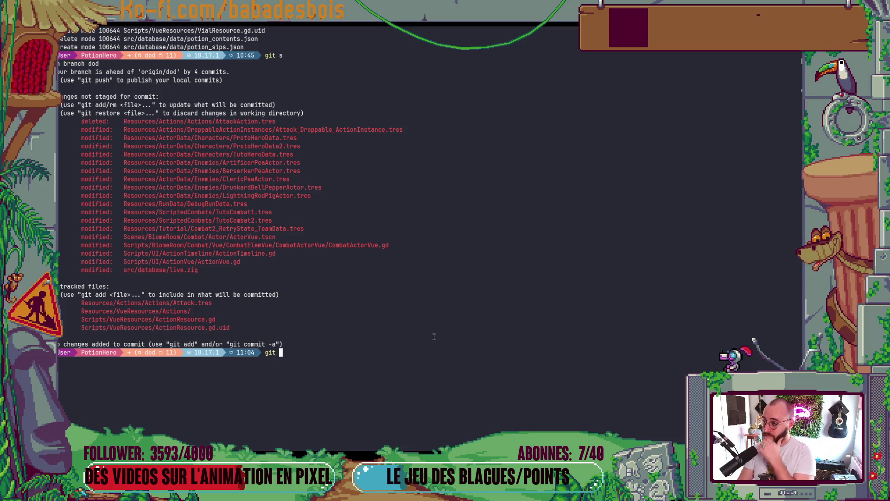
key("BackSpace")
key("BackSpace")
key("BackSpace")
type("git r")
scroll(327, 199, "up", 4)
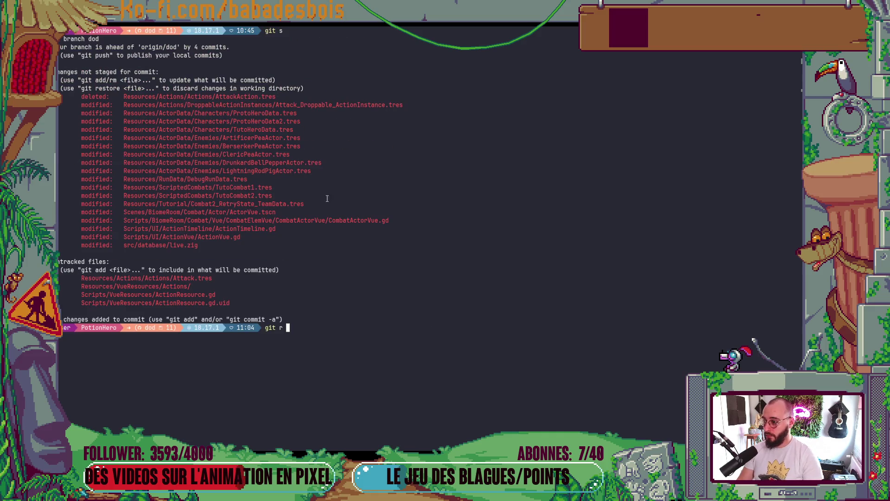
double_click(243, 96)
middle_click(243, 96)
key("Return")
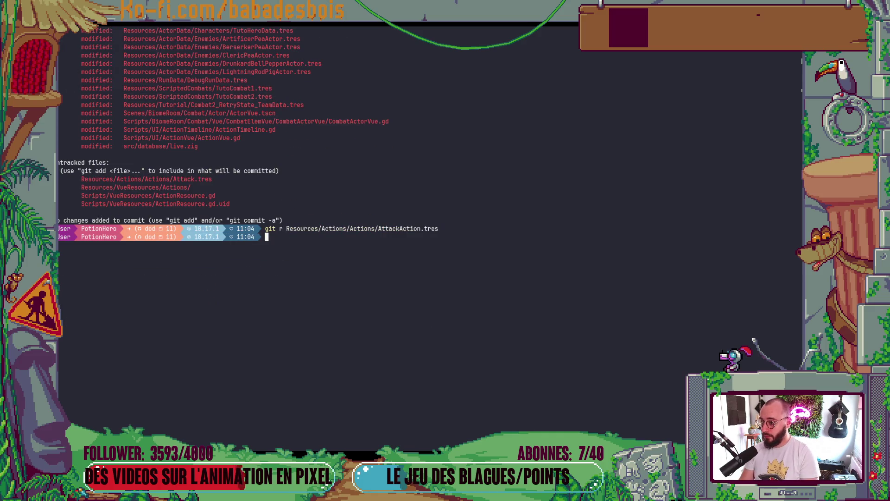
key("alt+Tab")
key("alt+Tab")
key("alt+Tab")
key("alt+Tab")
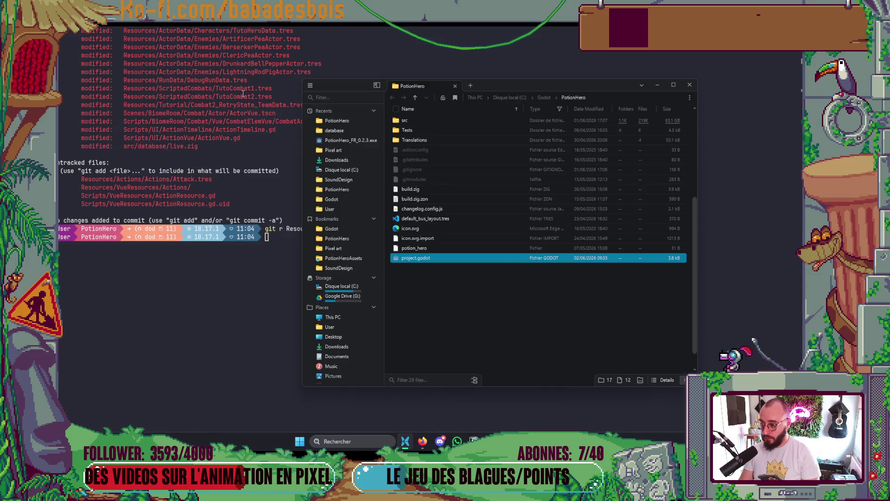
- Reopen the PotionHero project in Godot from its project.godot file
double_click(428, 259)
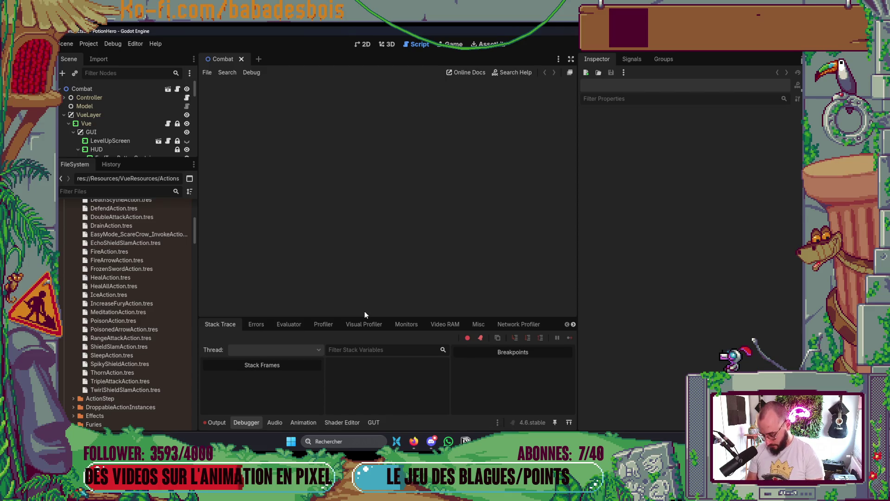
scroll(119, 267, "up", 10)
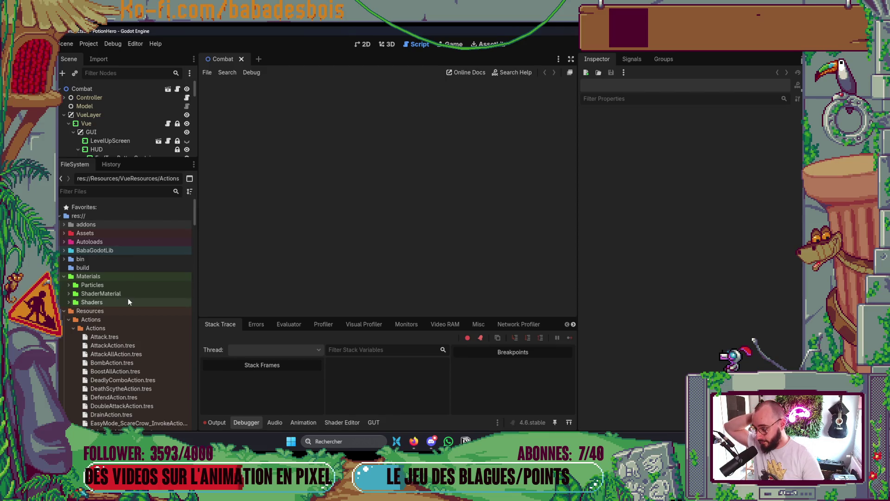
- Delete Attack.tres from Resources/Actions/Actions
scroll(128, 301, "down", 3)
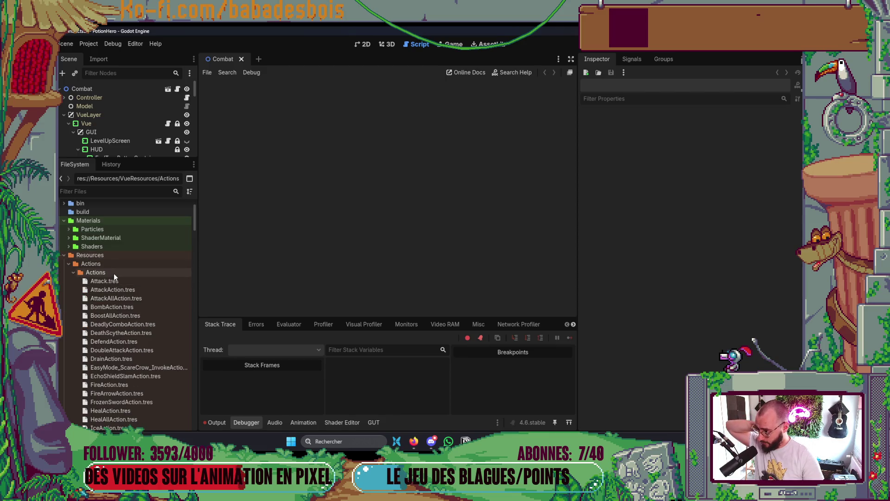
scroll(104, 232, "down", 2)
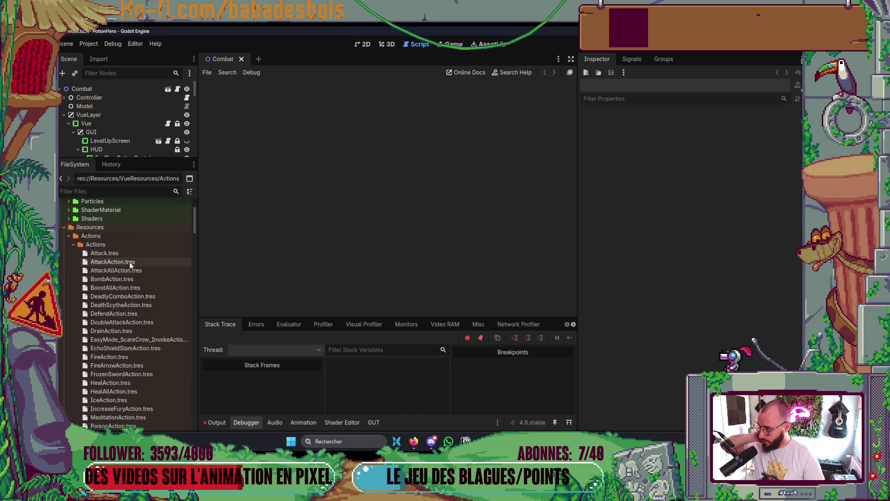
right_click(120, 253)
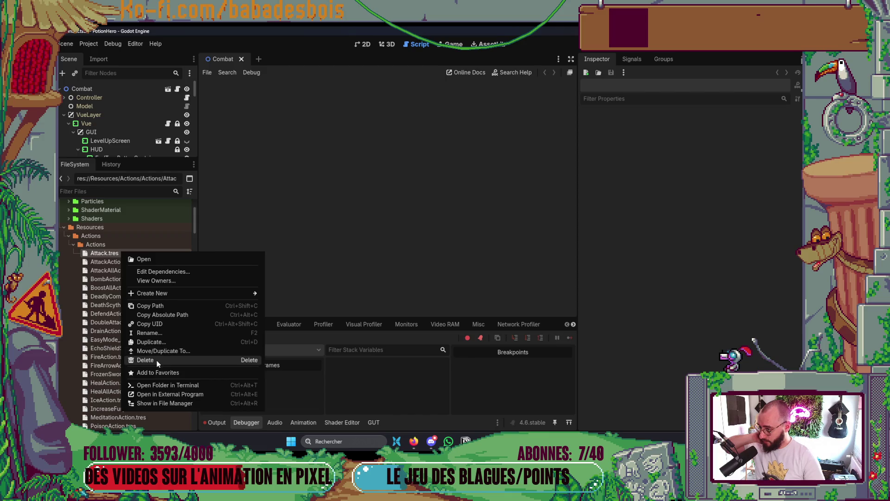
left_click(160, 360)
left_click(384, 278)
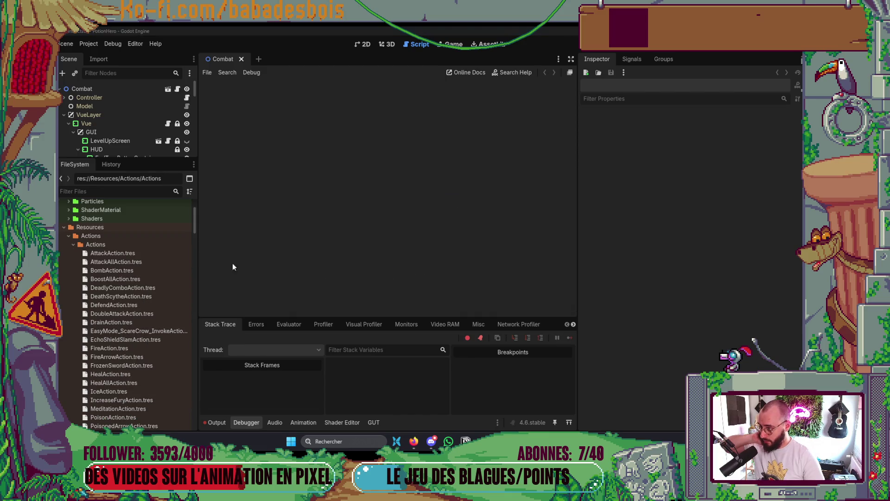
- Inspect the restored AttackAction.tres: ActorAction with one step, three upgrades, icon, name and description
left_click(129, 254)
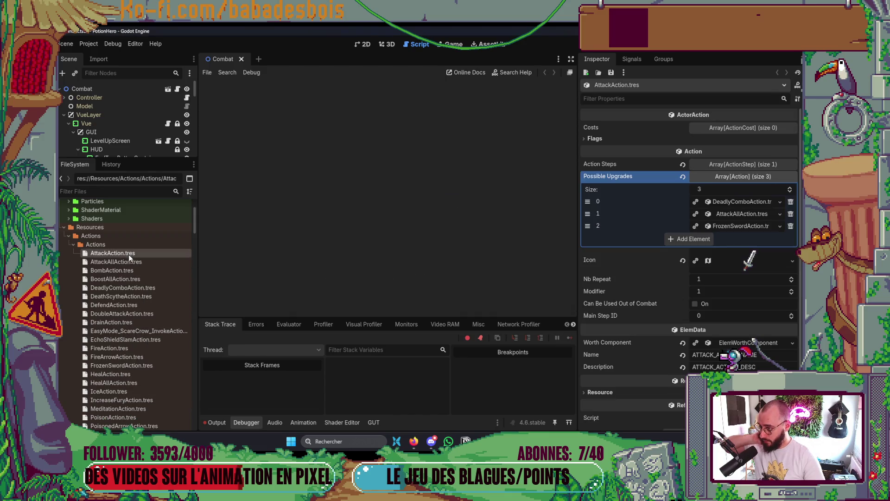
left_click(733, 177)
scroll(158, 275, "down", 5)
scroll(158, 288, "down", 10)
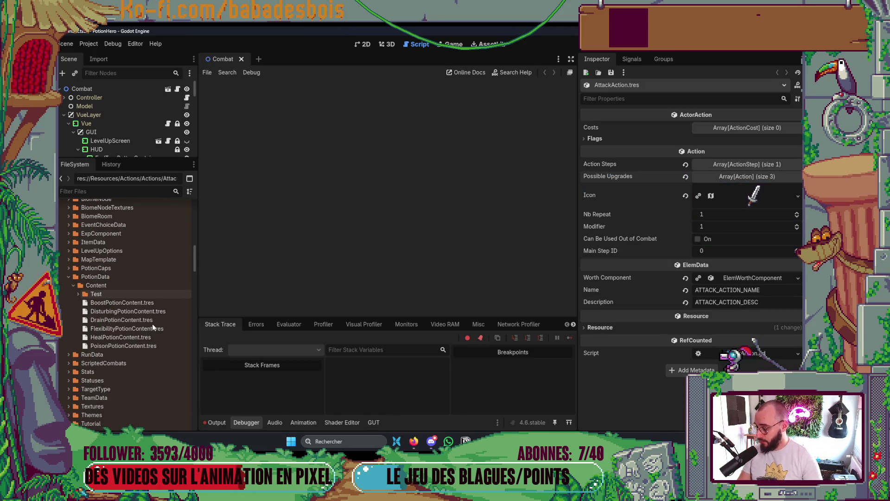
scroll(111, 306, "up", 8)
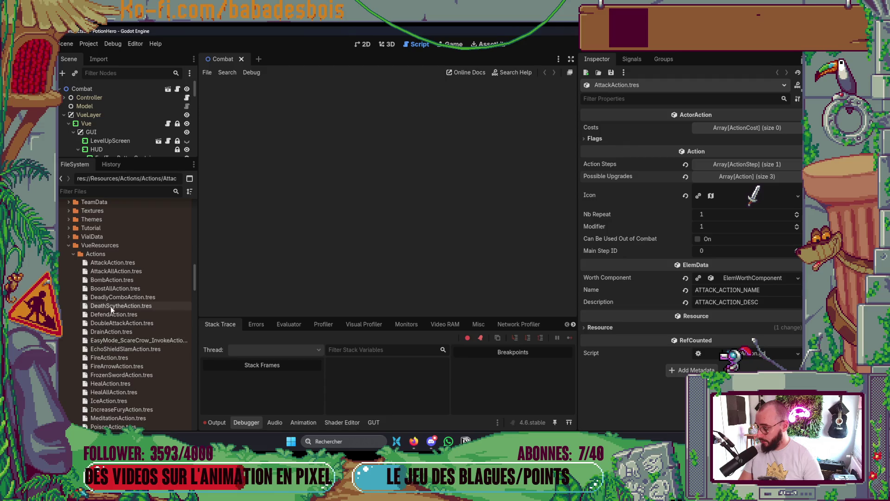
scroll(116, 296, "up", 12)
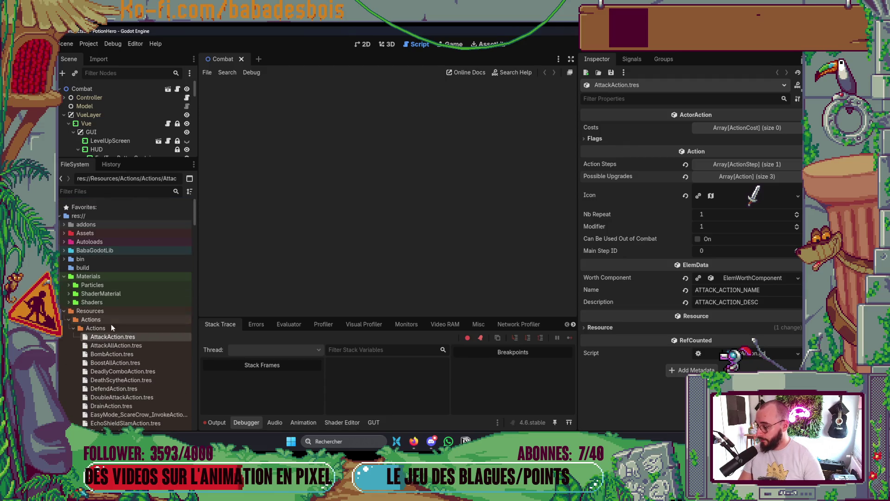
mouse_move(113, 336)
left_mouse_down()
mouse_move(123, 394)
mouse_move(137, 282)
left_mouse_up()
scroll(132, 302, "down", 15)
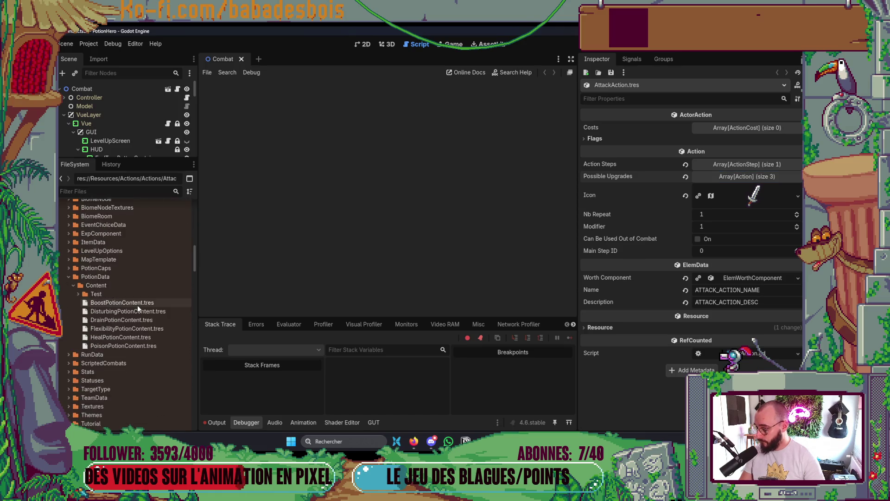
- Delete the old AttackAction.tres from the VueResources/Actions folder
right_click(116, 346)
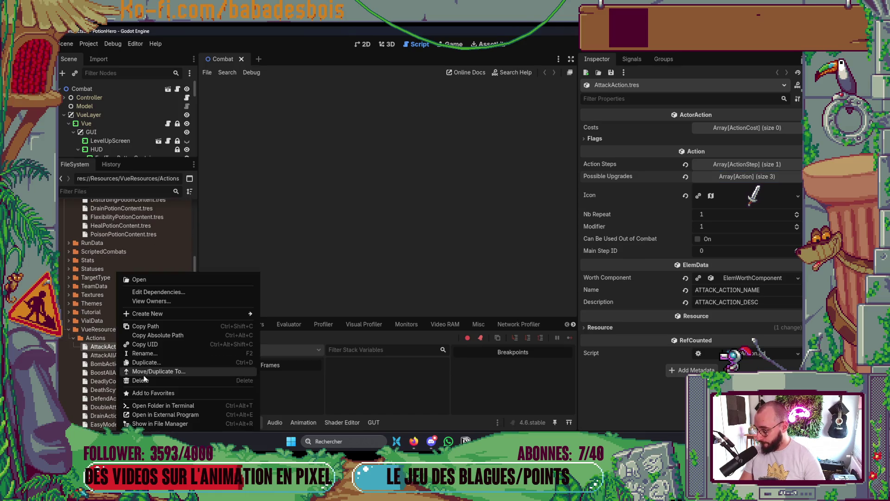
left_click(169, 368)
left_click(369, 277)
scroll(108, 283, "up", 10)
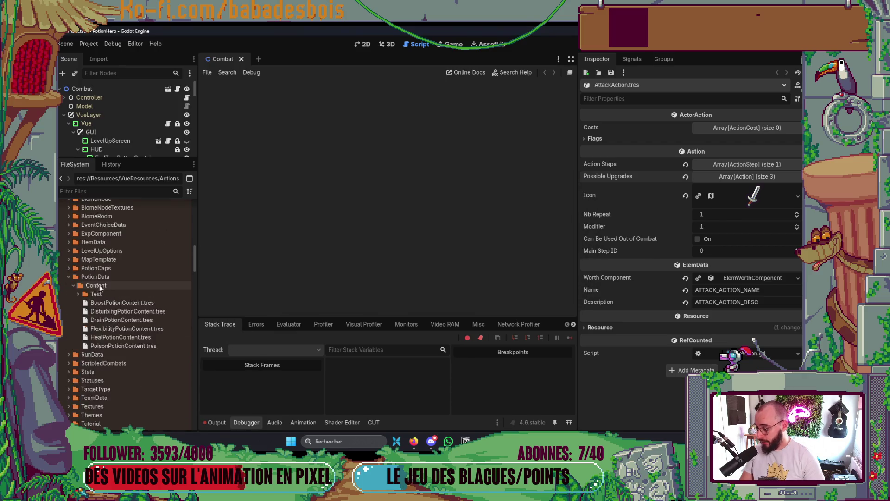
right_click(128, 253)
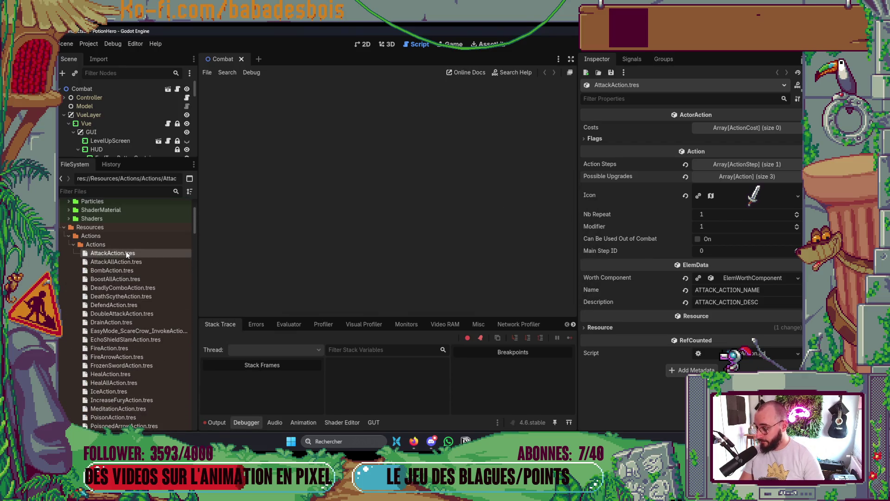
- Copy AttackAction.tres into Resources/VueResources/Actions and save the scene
left_click(173, 352)
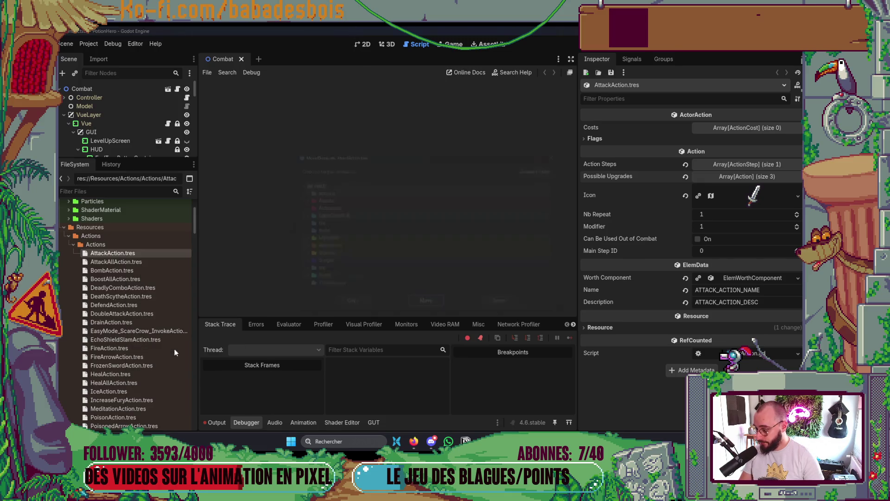
left_click(293, 251)
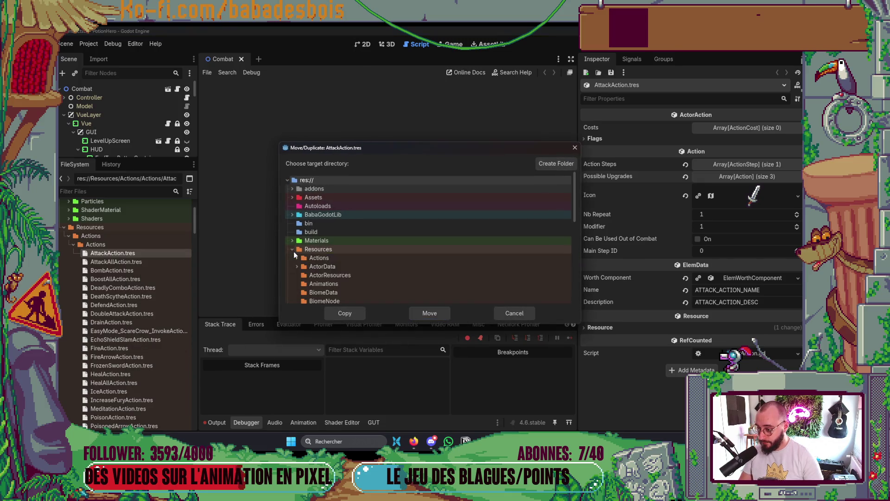
scroll(297, 257, "down", 10)
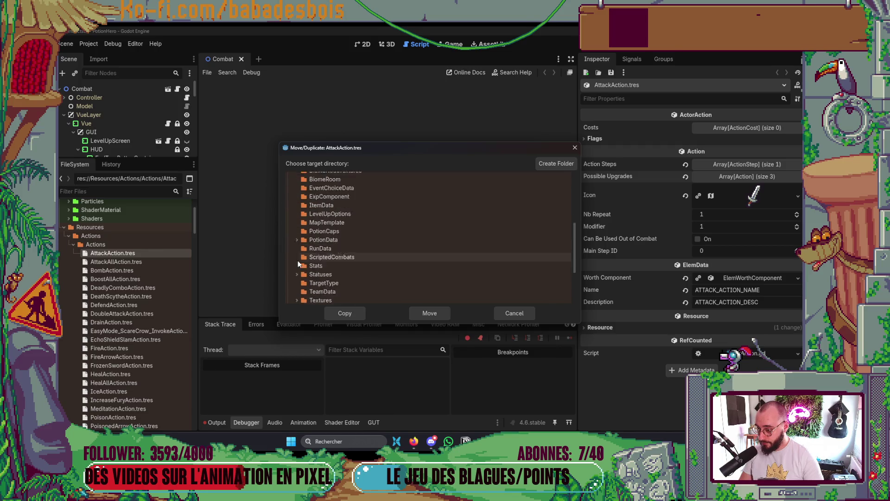
left_click(298, 273)
left_click(304, 280)
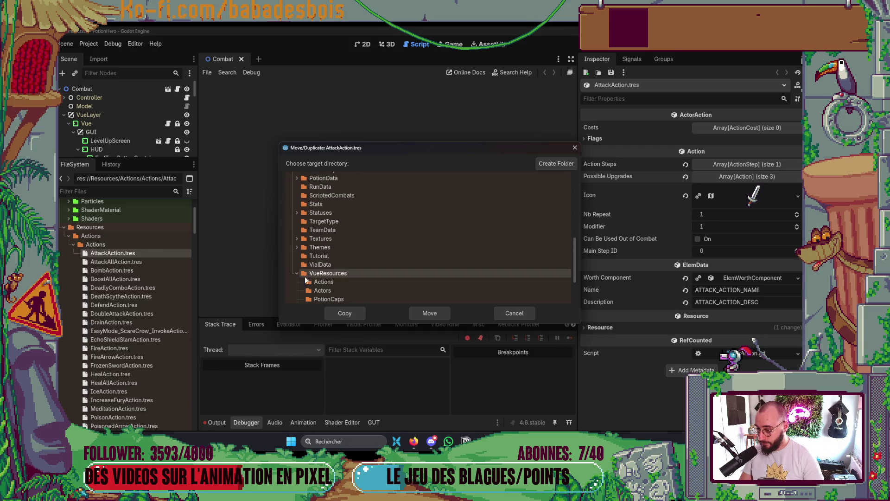
left_click(344, 314)
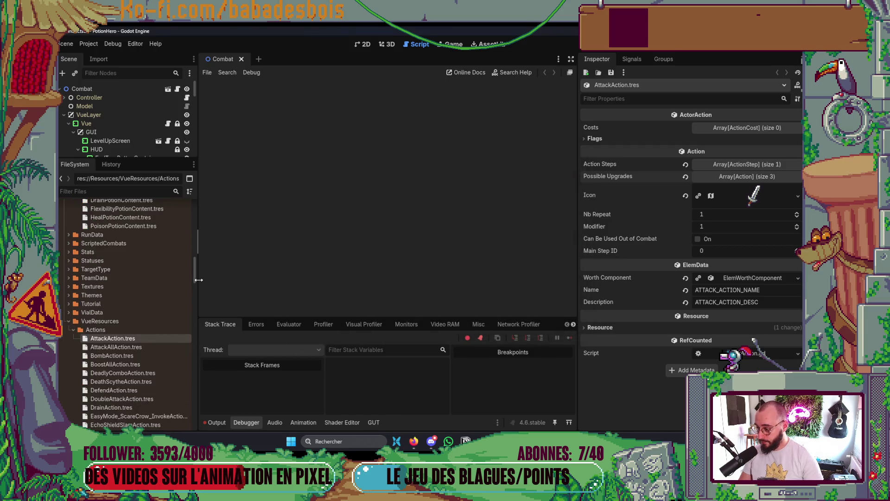
key("ctrl+s")
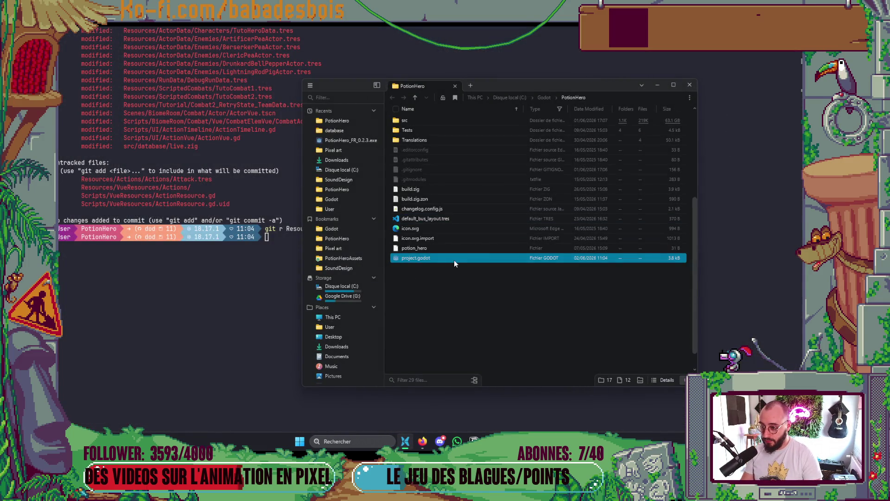
- Reopen the project, select AttackAction.tres, and filter files by 'Action' down to ActionResource.gd
double_click(455, 259)
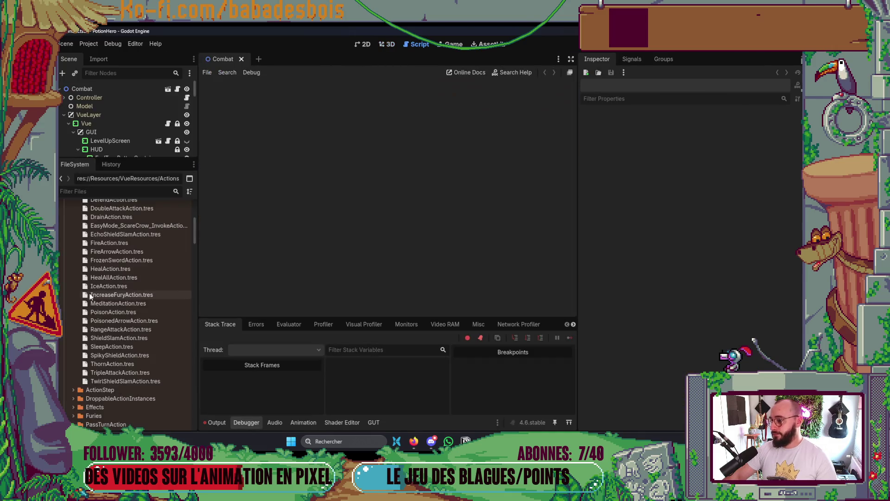
scroll(136, 312, "up", 5)
left_click(135, 259)
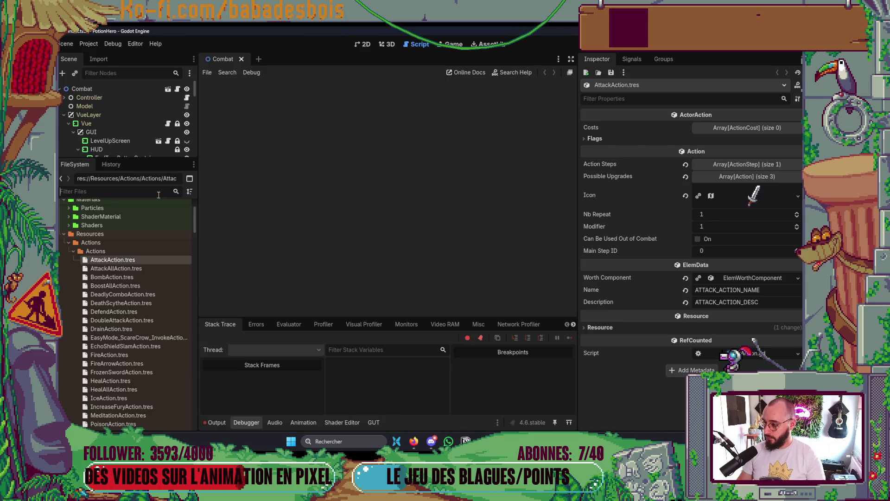
type("Action")
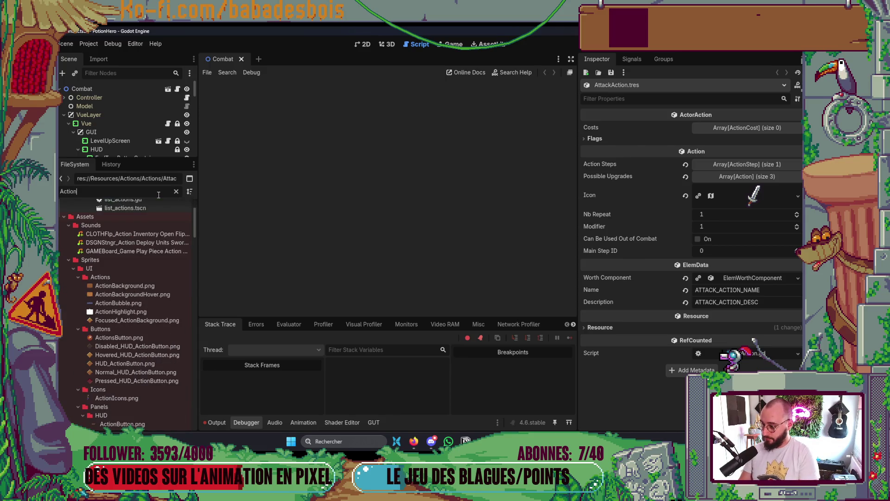
scroll(153, 311, "down", 10)
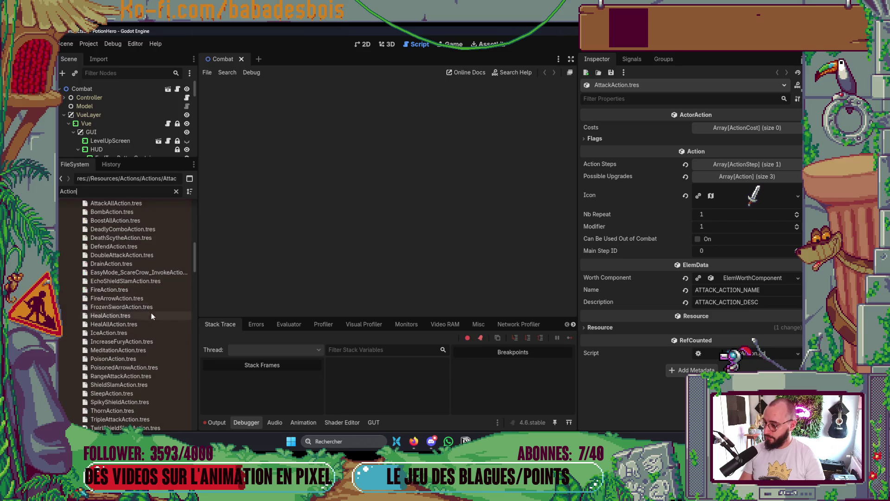
scroll(174, 347, "down", 10)
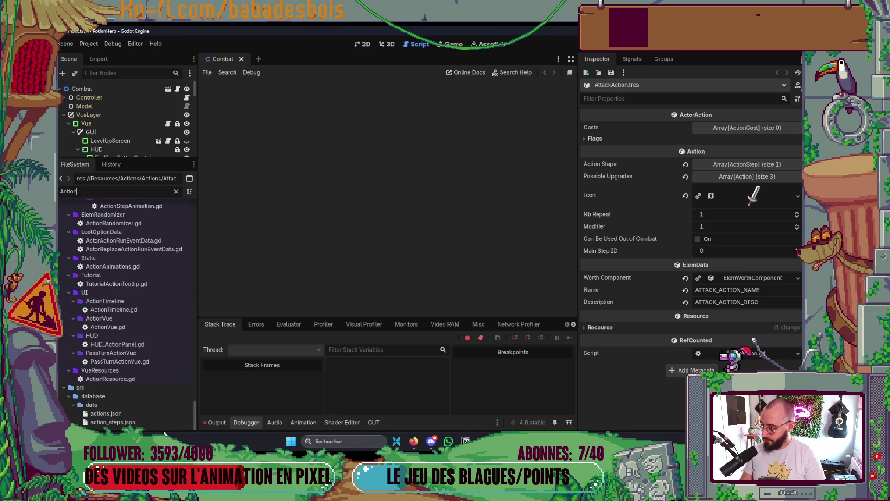
scroll(166, 427, "up", 10)
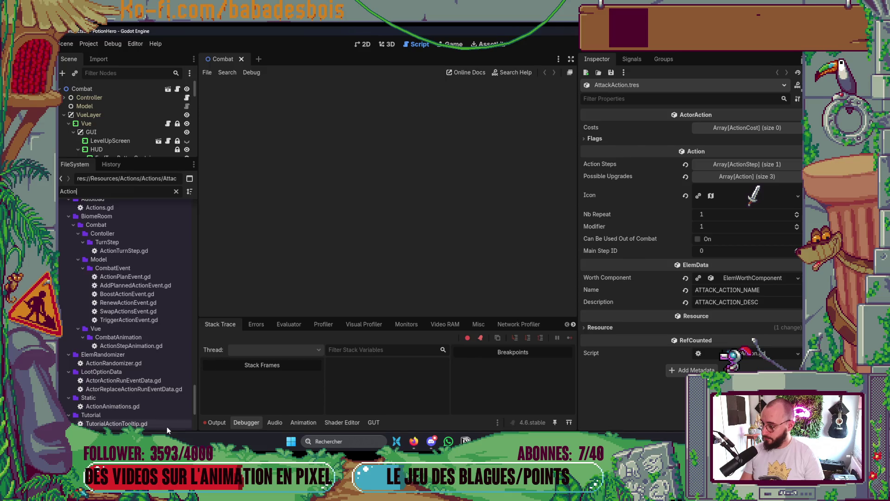
scroll(168, 425, "up", 4)
scroll(168, 425, "down", 12)
scroll(169, 420, "down", 8)
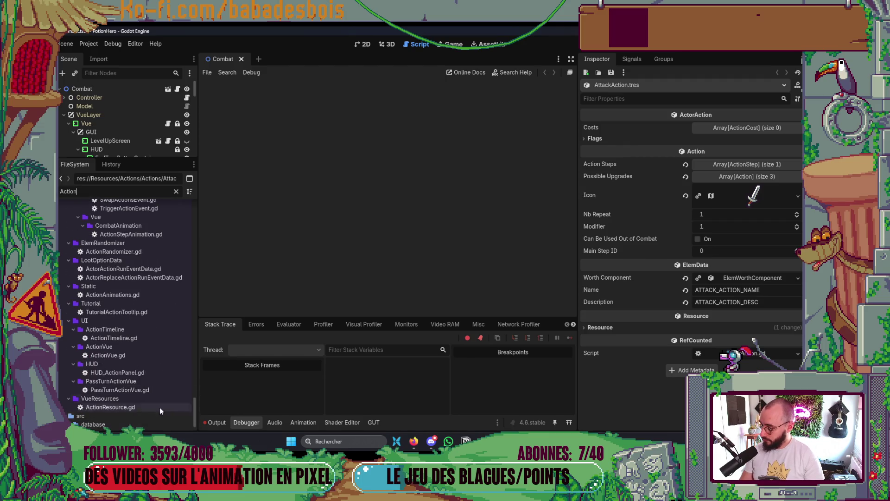
- Attach ActionResource.gd as the script of the VueResources AttackAction.tres and save
left_click_drag(112, 407, 756, 354)
key("ctrl+s")
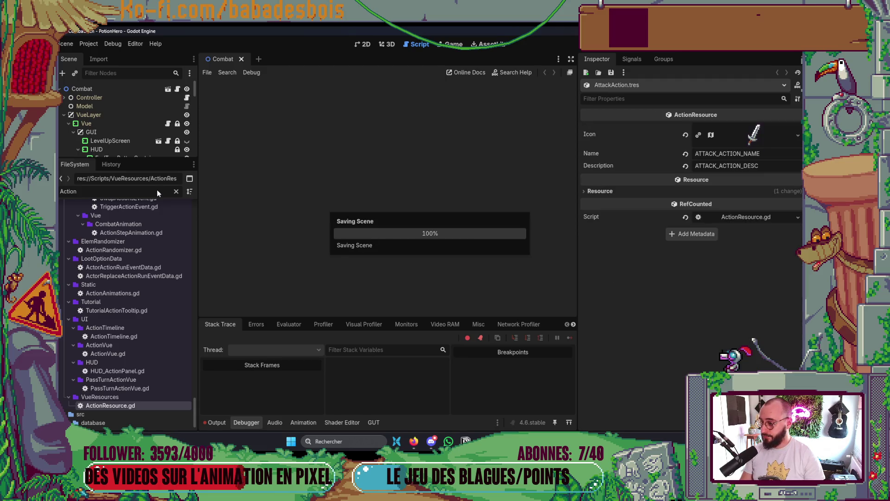
scroll(137, 225, "up", 10)
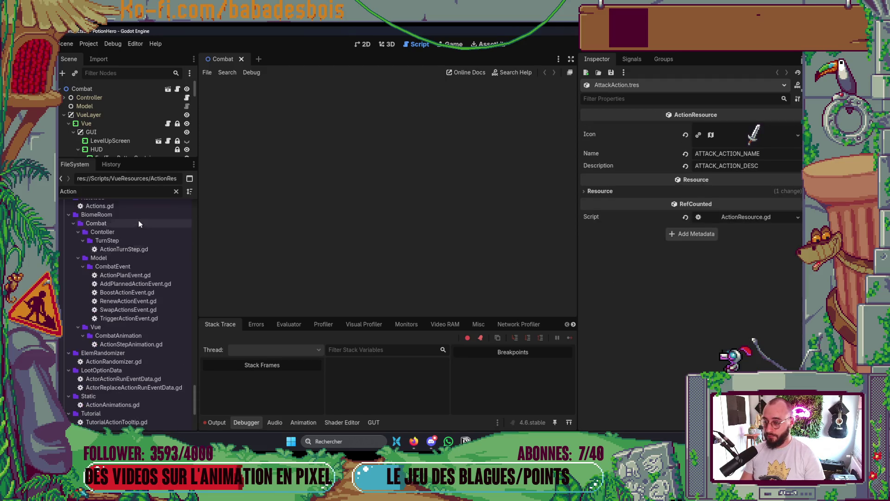
scroll(134, 226, "up", 10)
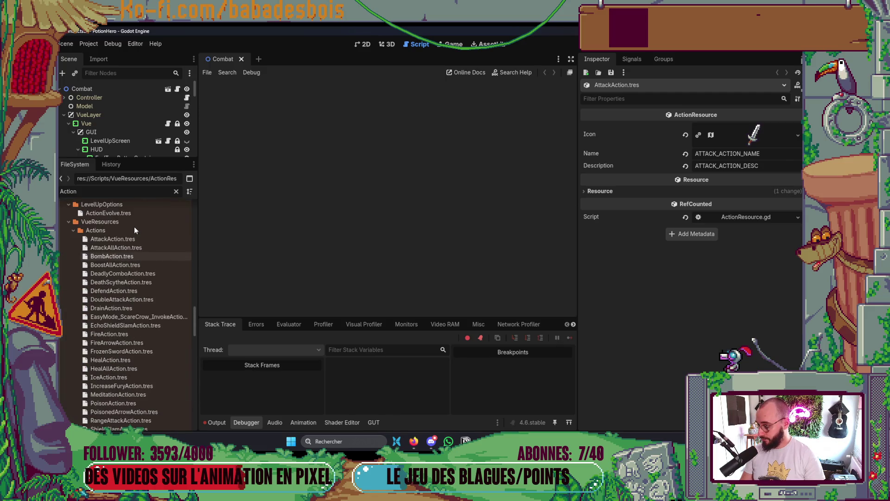
left_click(132, 239)
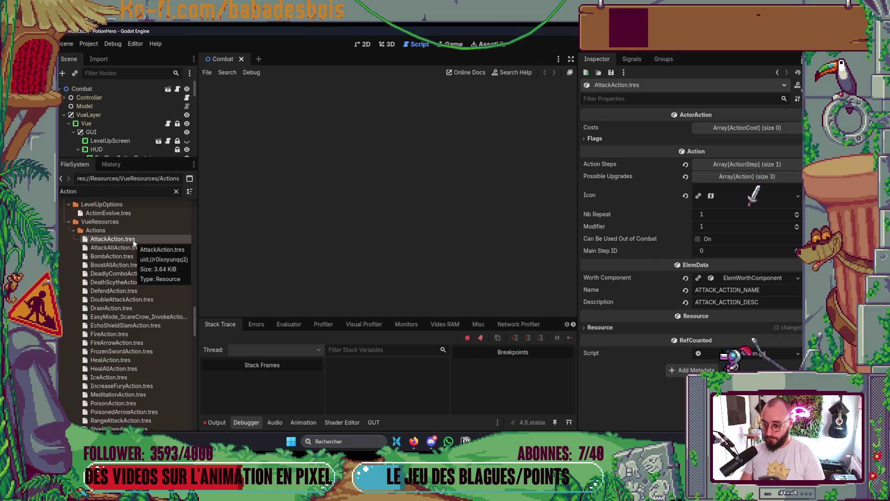
scroll(134, 242, "down", 10)
scroll(134, 251, "up", 8)
scroll(139, 278, "down", 5)
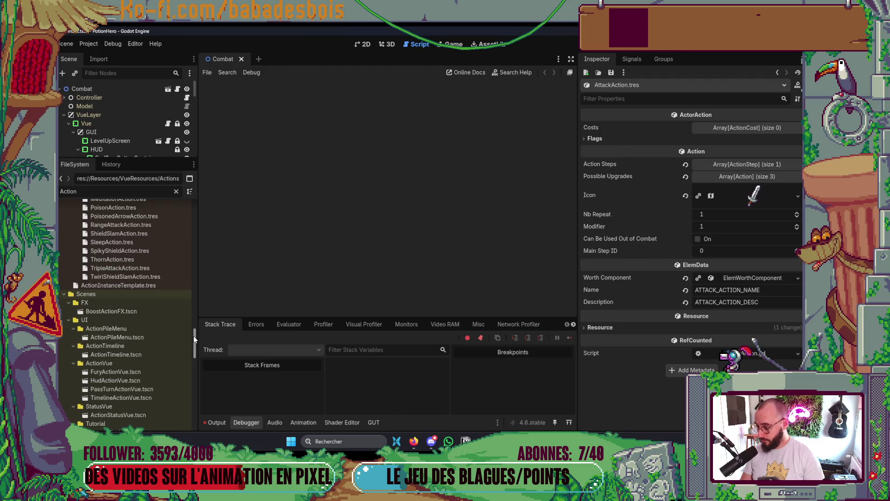
left_click_drag(193, 338, 182, 413)
mouse_move(134, 377)
left_mouse_down()
mouse_move(658, 365)
mouse_move(724, 353)
left_mouse_up()
key("ctrl+s")
- Rename AttackAction.tres to Attack.tres
scroll(74, 233, "up", 3)
scroll(75, 233, "up", 15)
left_click(113, 325)
key("F2")
key("Right")
key("BackSpace")
key("BackSpace")
key("BackSpace")
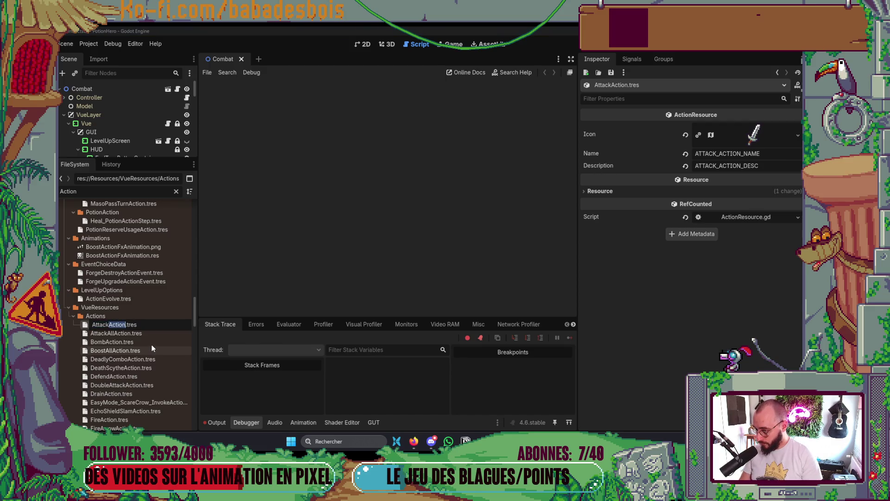
key("Return")
left_click(149, 324)
mouse_move(193, 299)
left_mouse_down()
mouse_move(188, 365)
mouse_move(208, 298)
left_mouse_up()
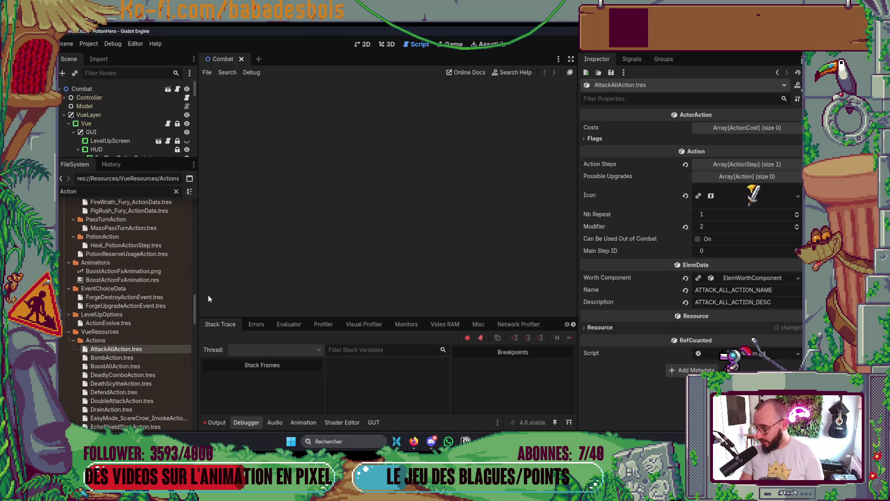
- Clear the Action file filter and check Attack.tres's script property
left_click(175, 192)
scroll(161, 231, "up", 2)
left_click(126, 256)
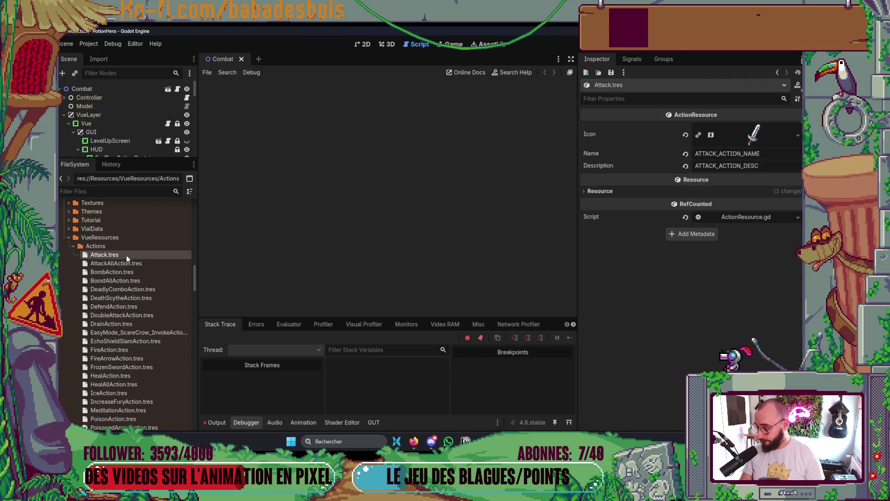
left_click(795, 216)
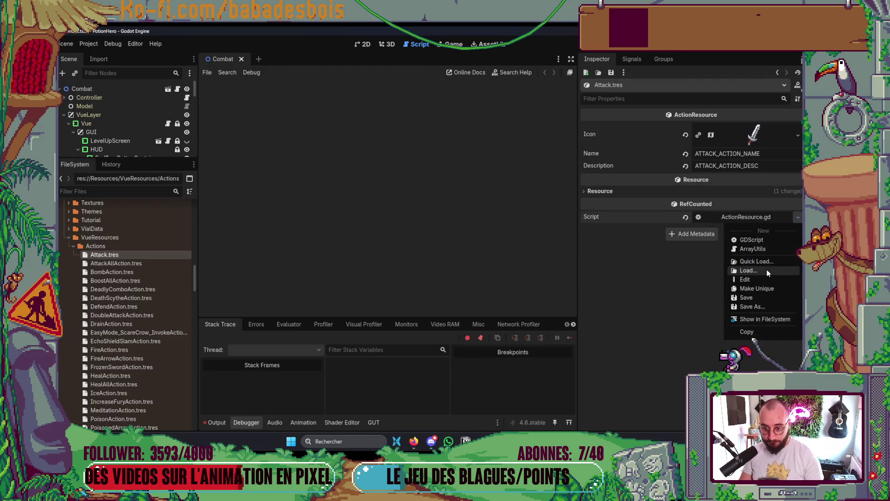
left_click(747, 332)
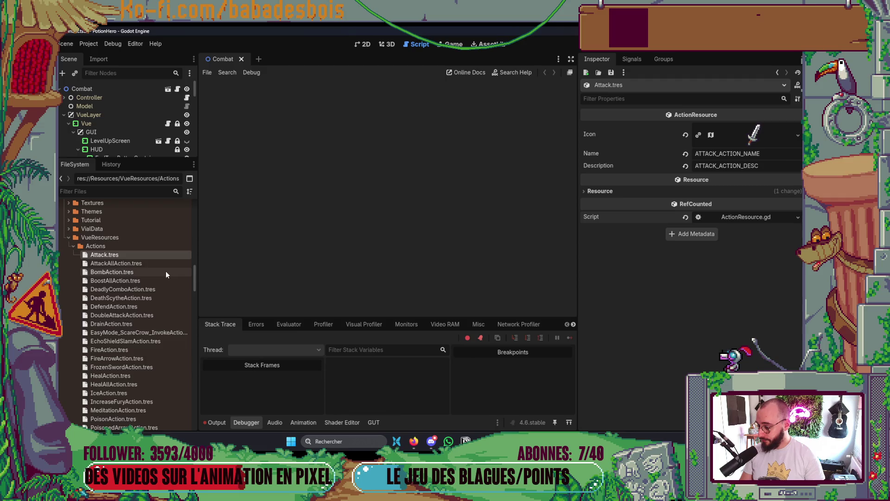
- Give AttackAllAction.tres the ActionResource.gd script and rename it AttackAll.tres
left_click(138, 262)
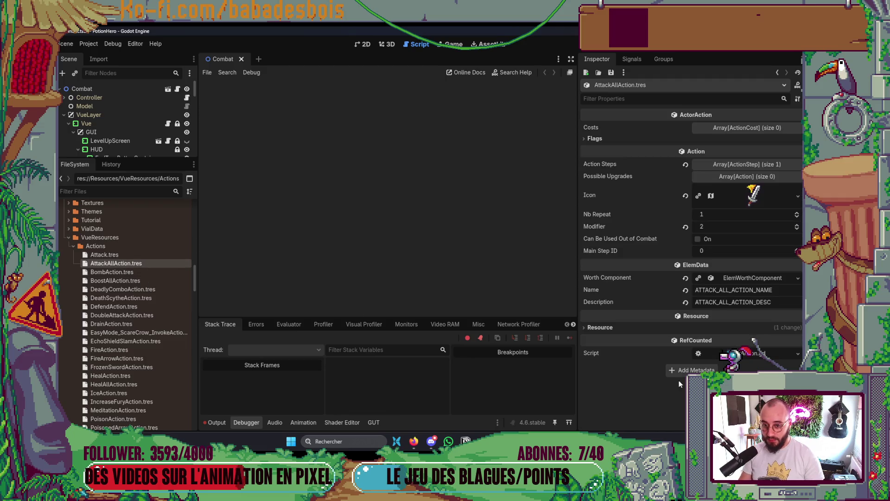
left_click(798, 354)
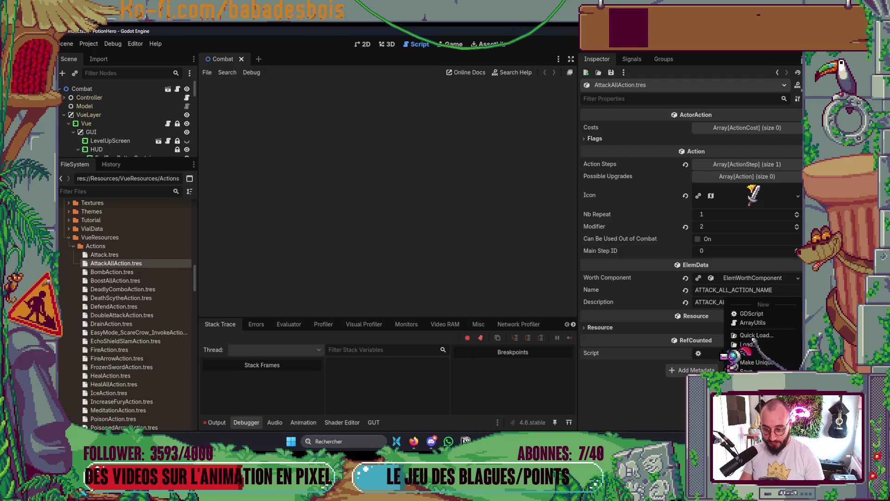
left_click(749, 392)
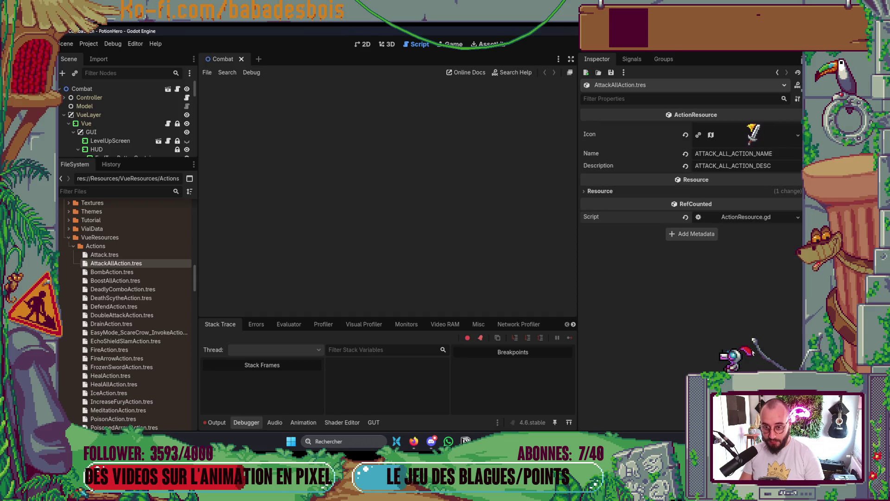
key("F2")
left_click(122, 264)
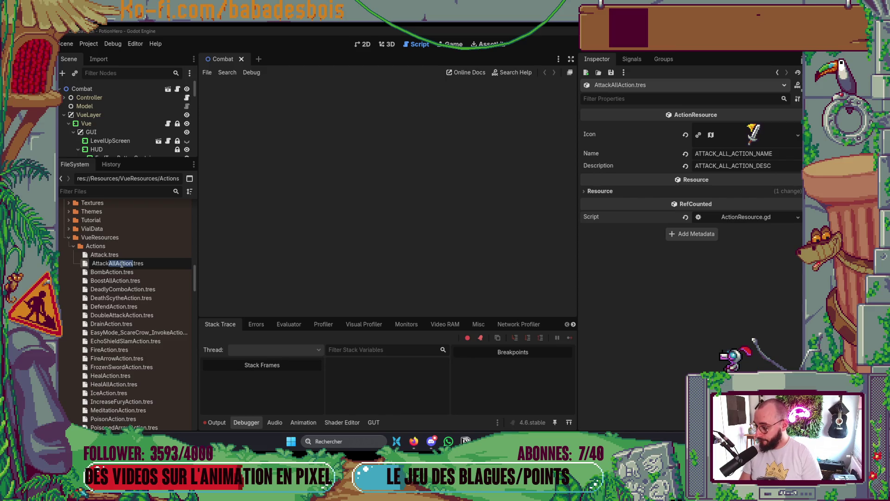
key("BackSpace")
key("Return")
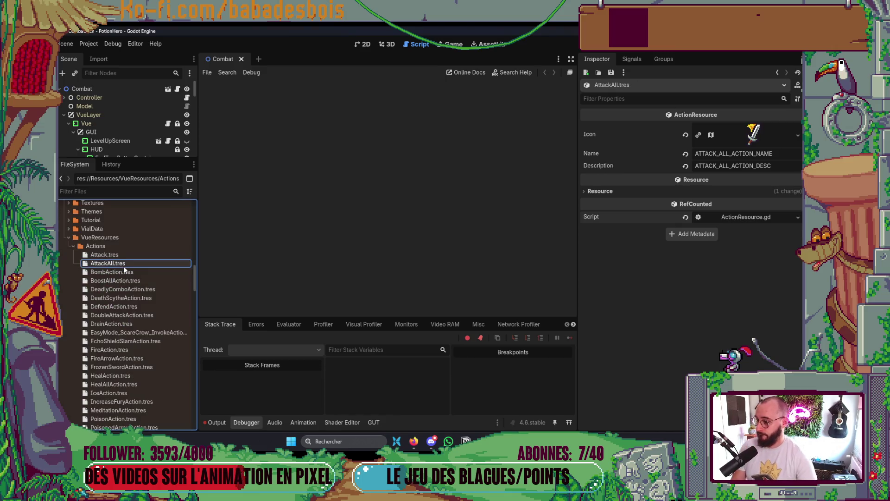
- Rename Attack.tres to attack.tres and AttackAll.tres to attack_all.tres
left_click(104, 256)
key("F2")
type("attack")
key("Return")
key("F2")
key("Home")
key("Right")
key("BackSpace")
type("a")
key("Delete")
type("_a")
key("Return")
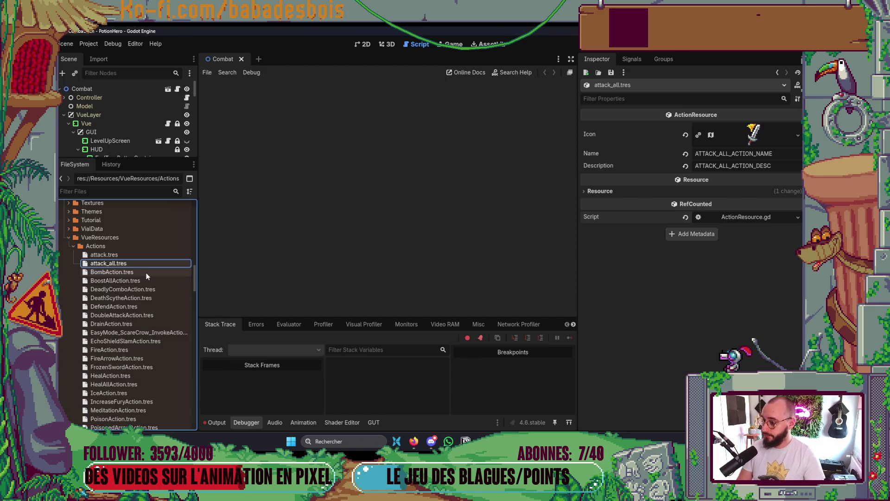
- Give BombAction.tres the ActionResource.gd script and rename it bomb.tres
left_click(147, 274)
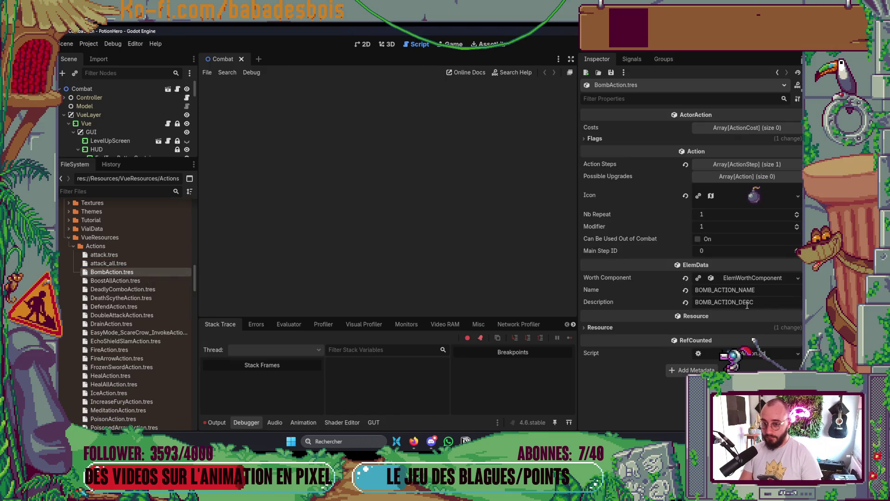
left_click(799, 354)
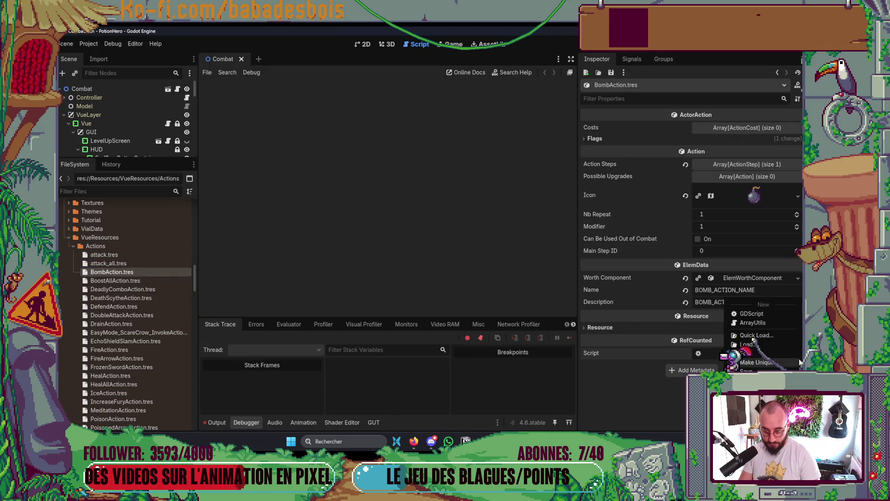
left_click(754, 342)
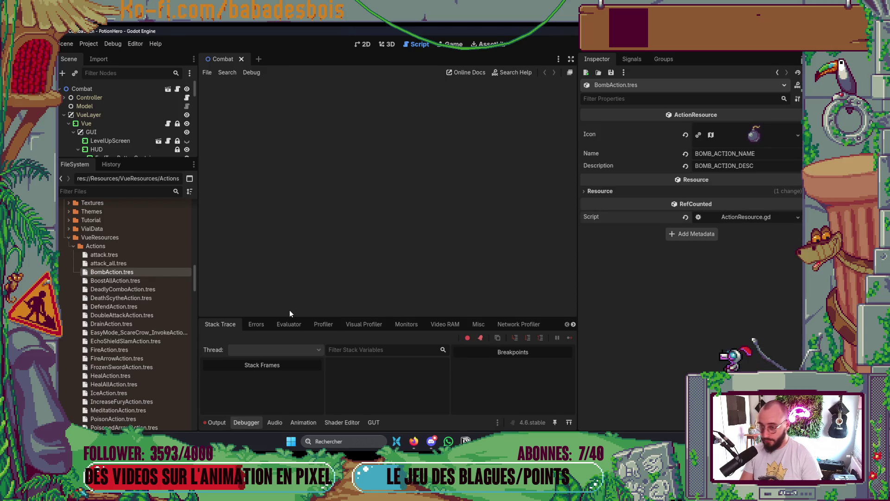
right_click(96, 271)
left_click(102, 290)
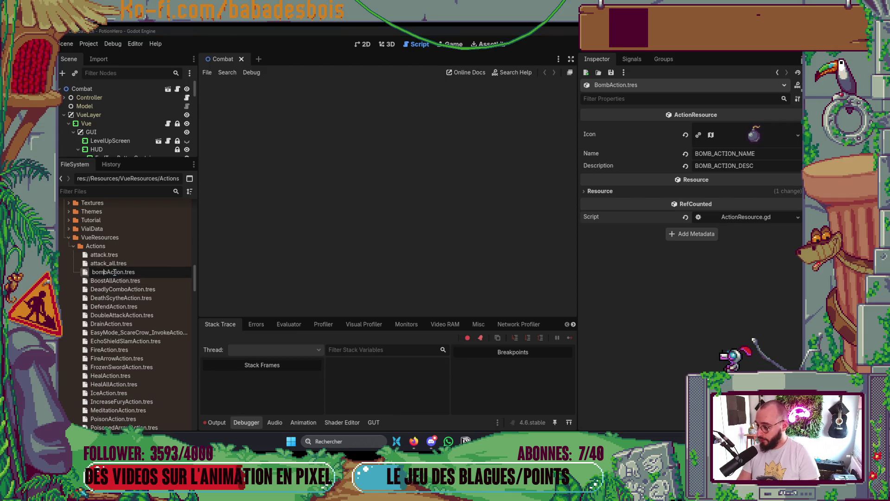
key("BackSpace")
key("Return")
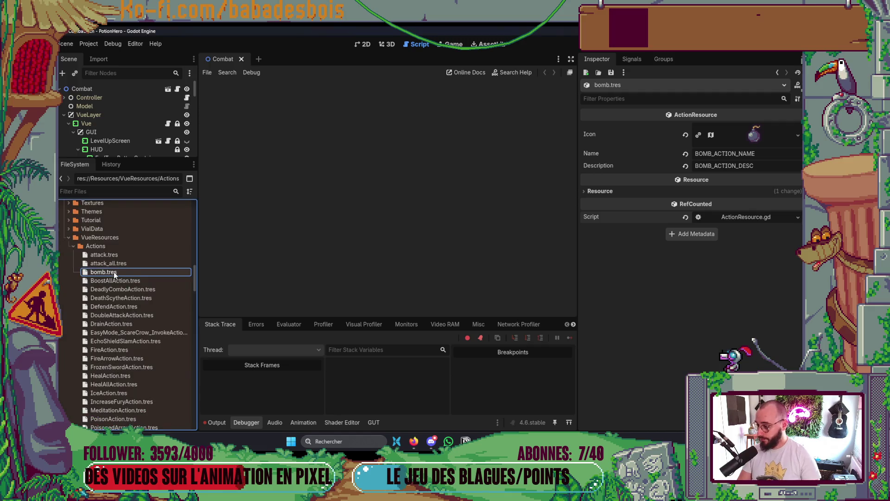
- Give BoostAllAction.tres the ActionResource.gd script and rename it boost_all.tres
left_click(111, 279)
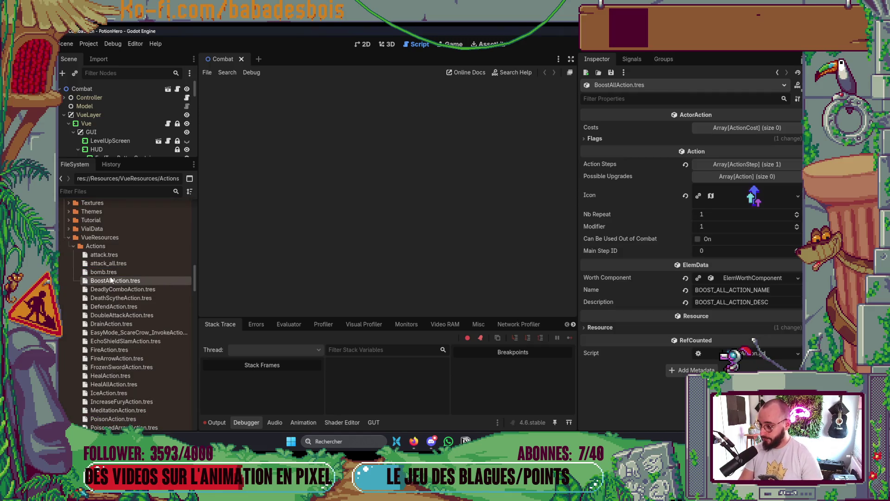
left_click(798, 354)
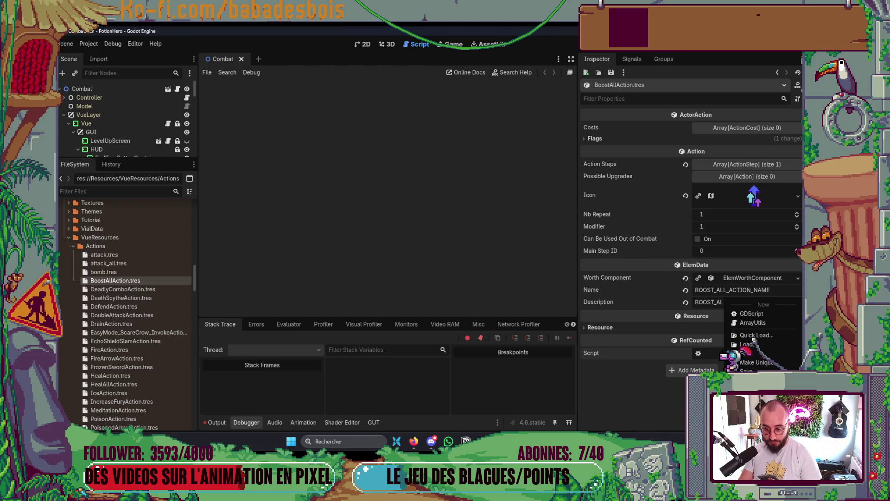
left_click(753, 343)
right_click(110, 278)
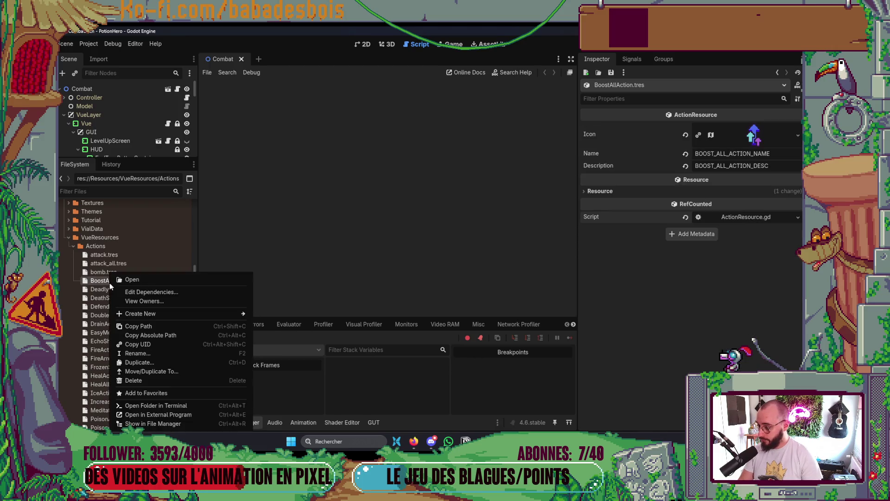
left_click(137, 353)
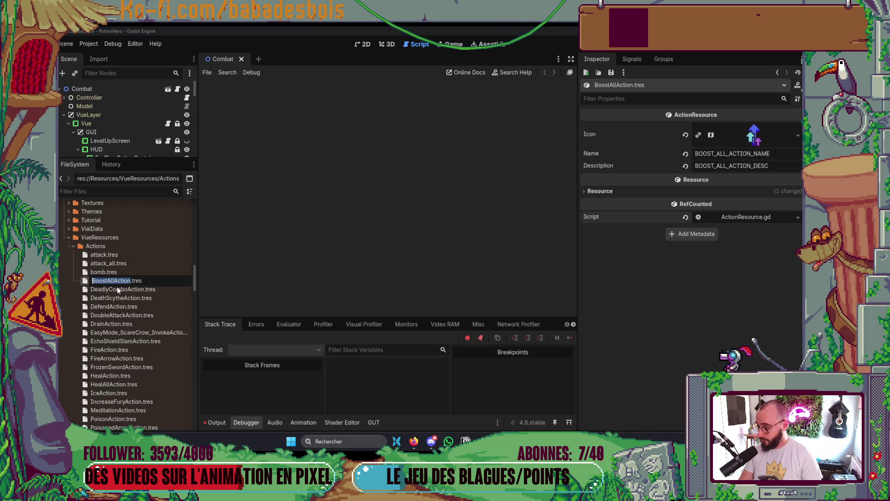
left_click(108, 280)
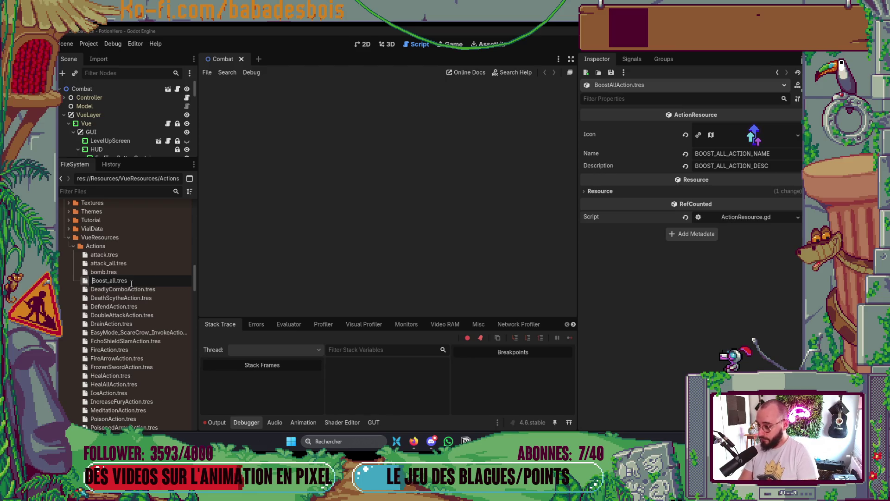
key("Return")
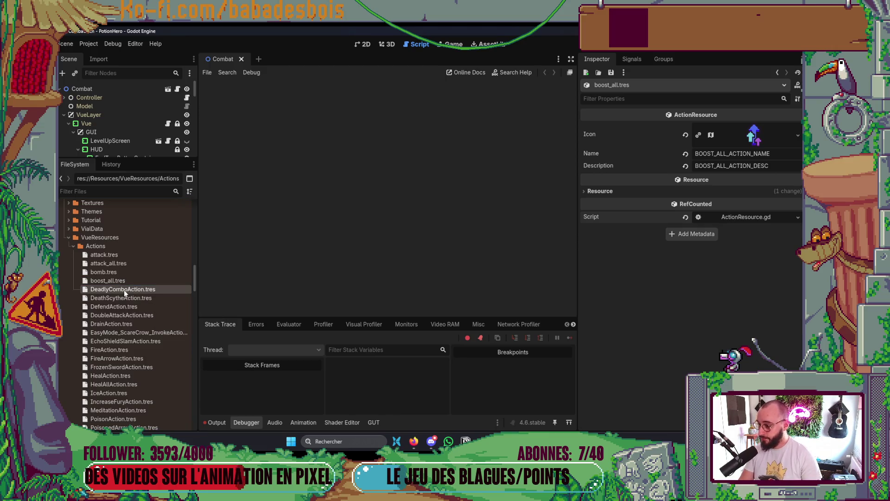
- Set DeadlyComboAction.tres's script to ActionResource.gd in the Inspector
left_click(123, 290)
left_click(798, 354)
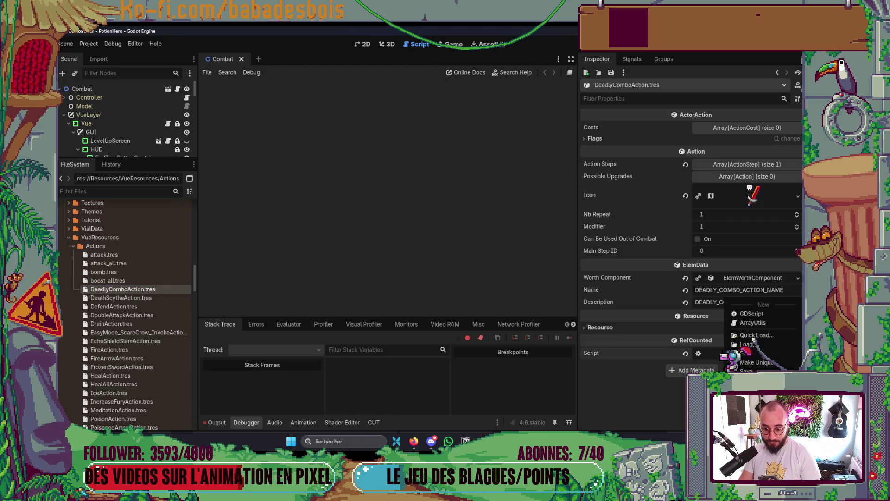
left_click(754, 343)
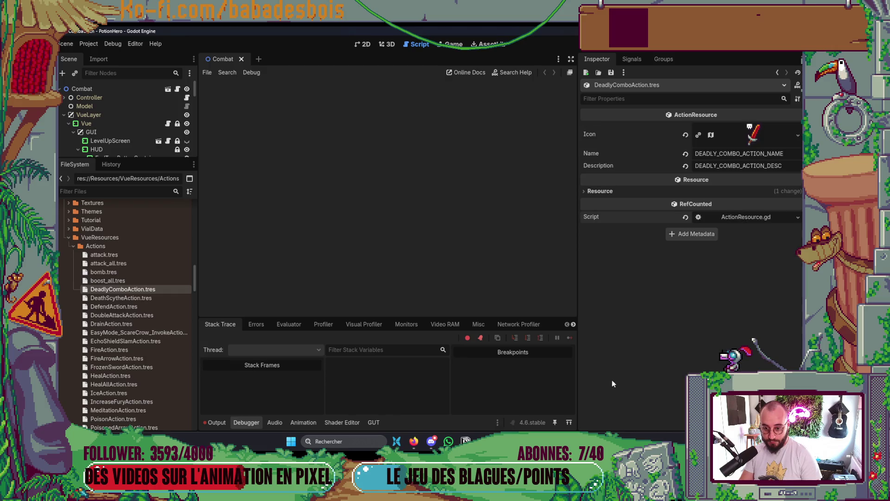
- Rename DeadlyComboAction.tres to deadly_combo.tres
right_click(122, 289)
left_click(149, 354)
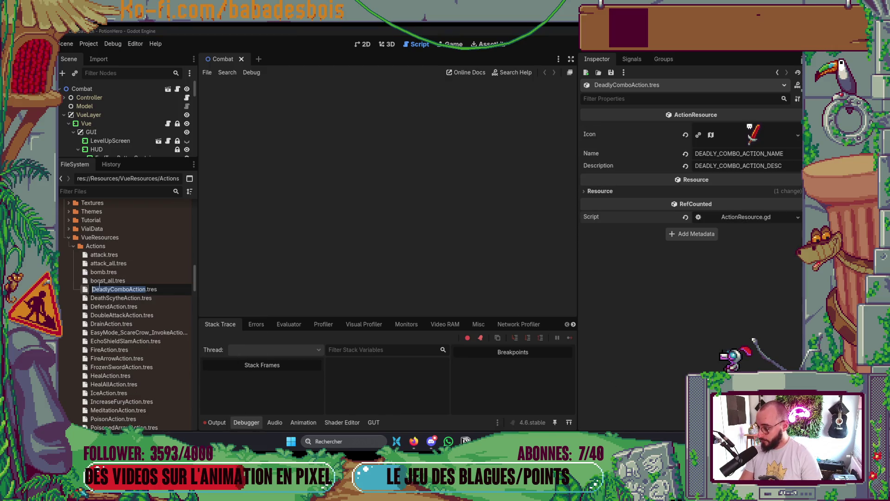
key("BackSpace")
type("dly")
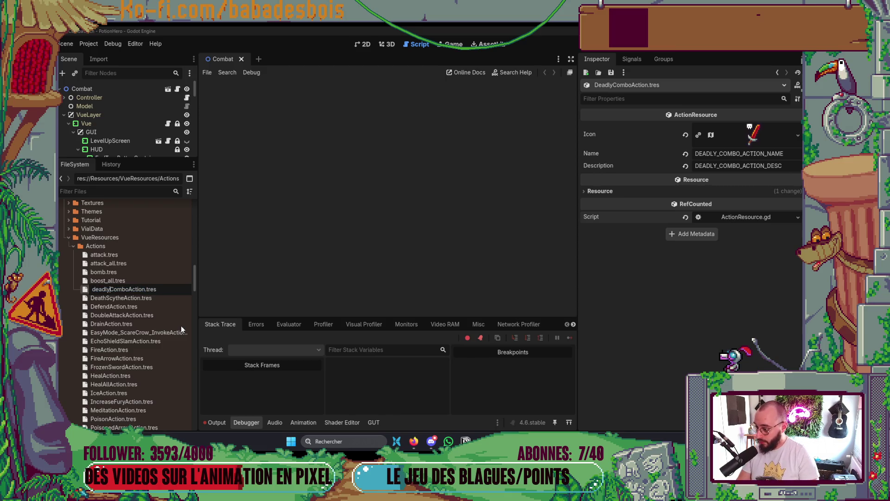
type("_")
key("Delete")
type("combo")
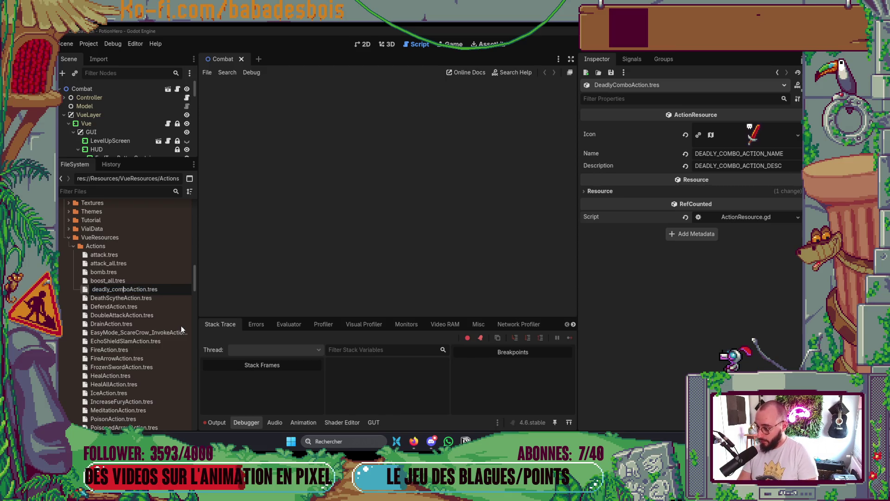
type("_")
key("Delete")
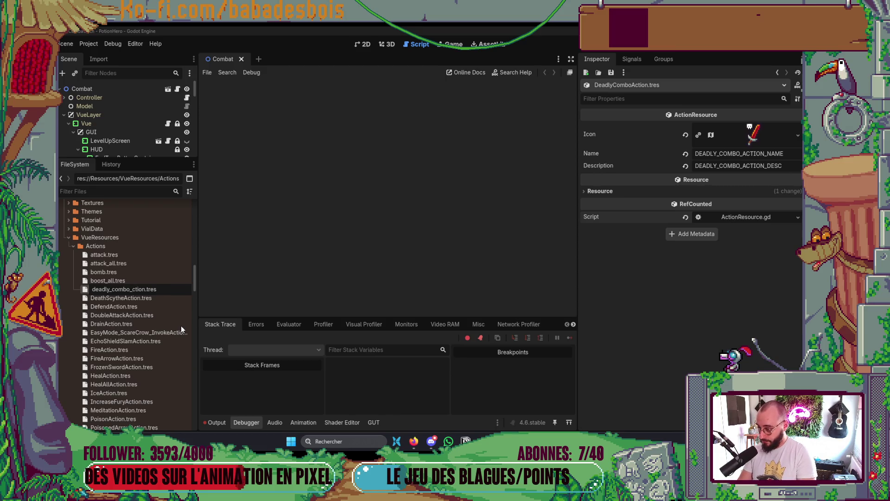
key("Delete")
key("Delete")
key("Delete")
key("BackSpace")
key("Return")
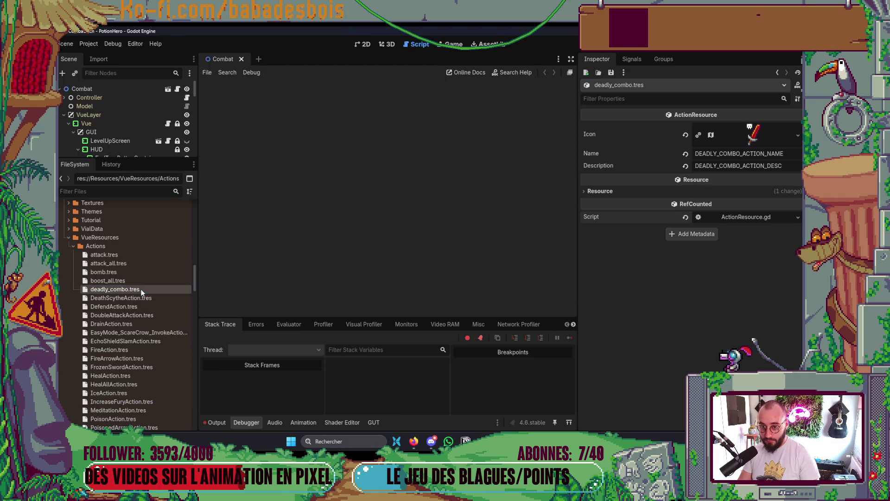
- Set DeathScytheAction.tres's script to ActionResource.gd
left_click(133, 299)
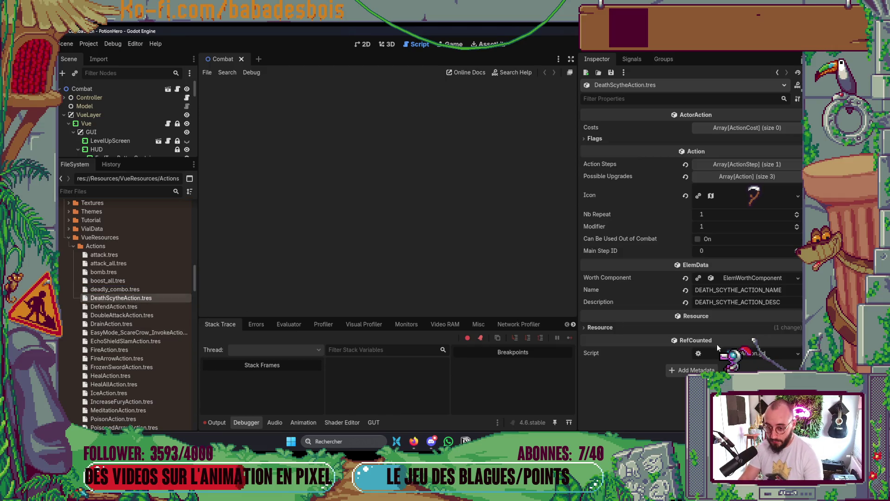
left_click(798, 354)
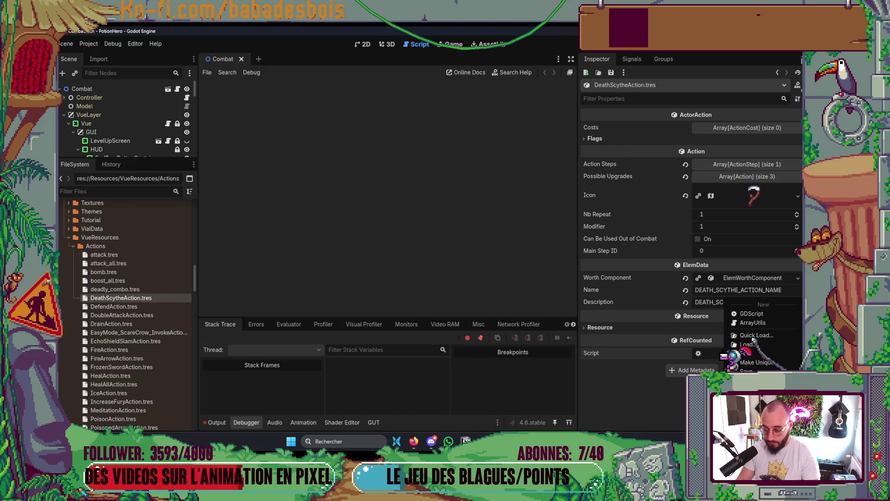
left_click(754, 343)
- Rename DeathScytheAction.tres to death_scythe.tres
right_click(146, 298)
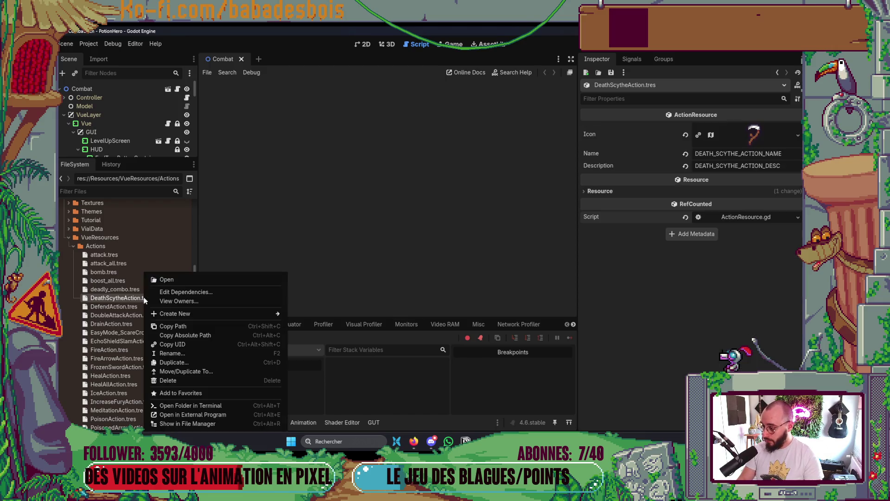
left_click(185, 363)
left_click(107, 298)
key("Right")
key("Right")
key("Right")
key("Delete")
key("Delete")
key("Delete")
key("Home")
key("Delete")
type("d")
key("Delete")
type("_s")
key("Return")
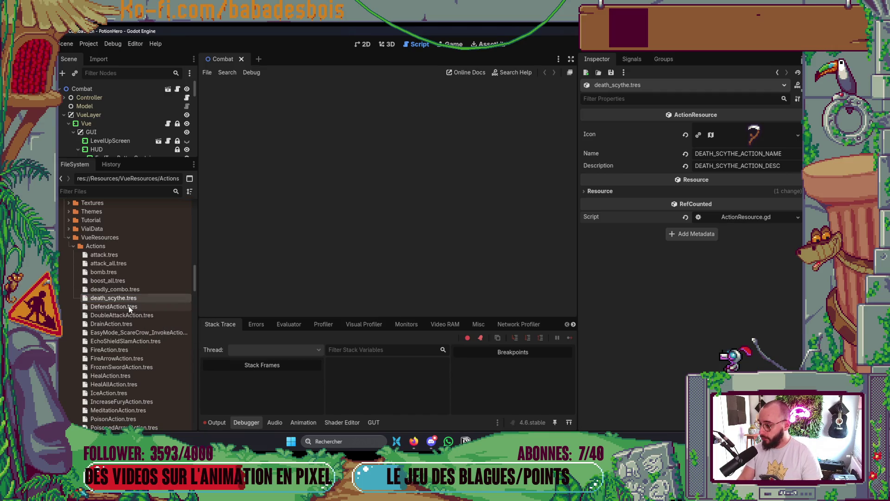
left_click(130, 307)
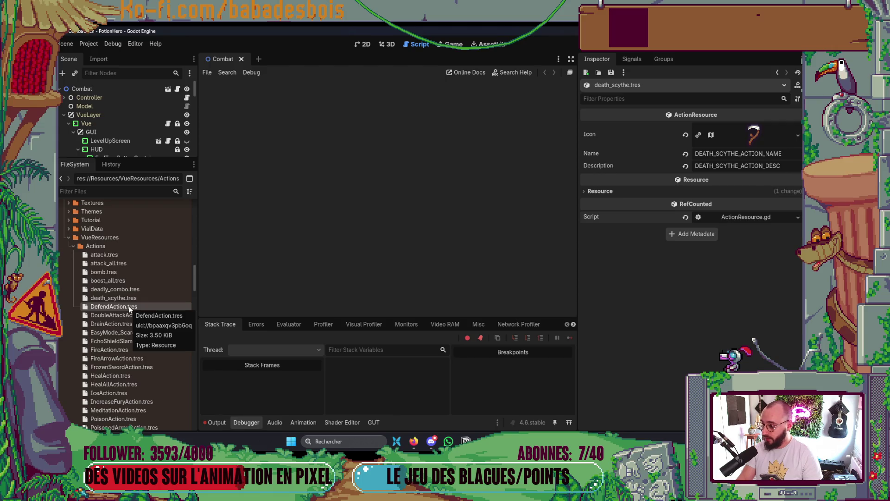
- Set DefendAction.tres's script to ActionResource.gd
left_click(129, 310)
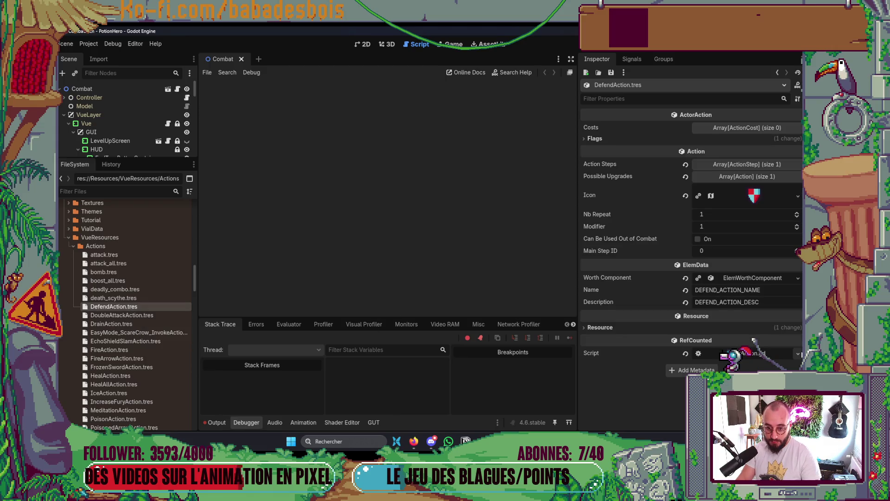
left_click(797, 353)
left_click(751, 392)
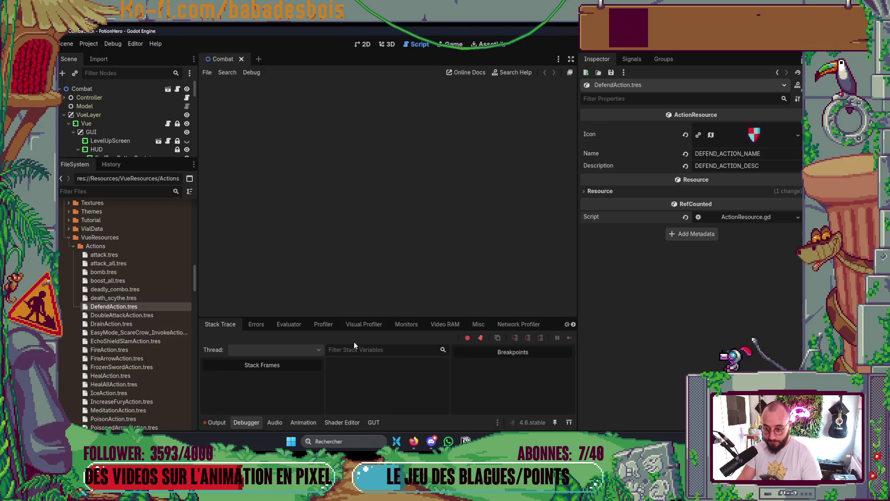
- Rename DefendAction.tres to defend.tres
right_click(113, 306)
left_click(139, 353)
left_click(99, 306)
key("BackSpace")
type("defendAction.tres")
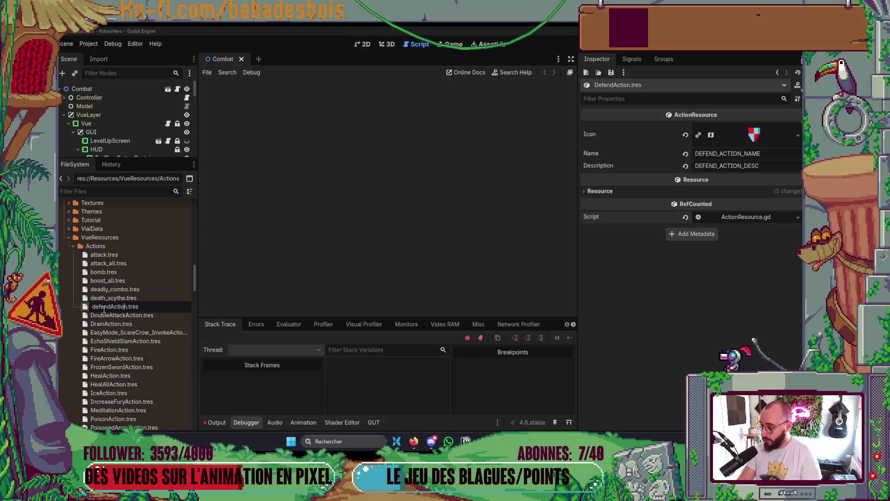
key("ctrl+shift+Right")
key("Delete")
key("Return")
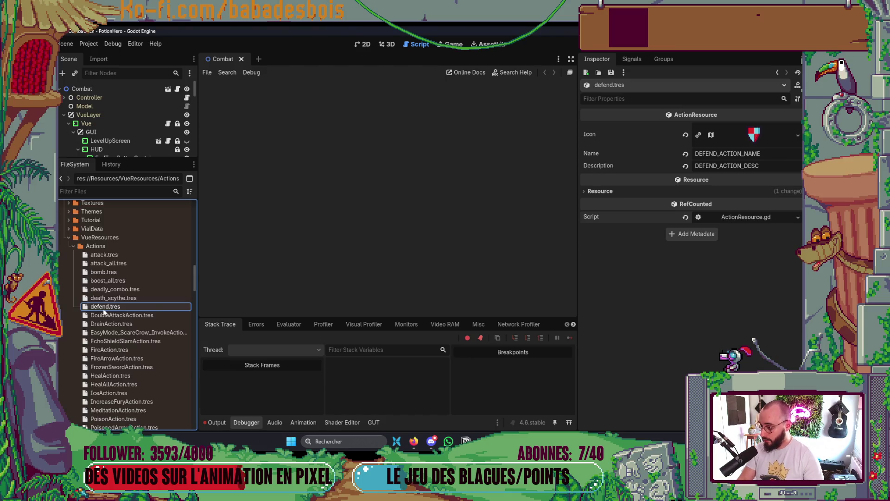
- Set DoubleAttackAction.tres's script to ActionResource.gd
scroll(168, 279, "down", 1)
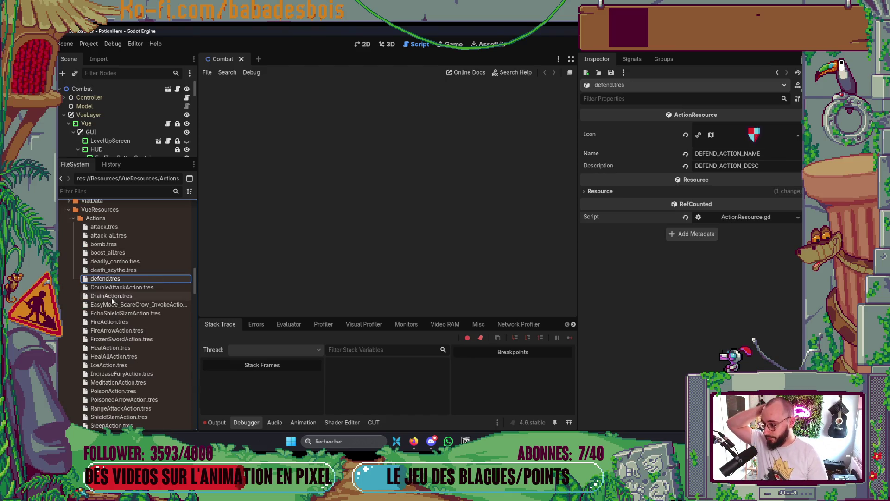
left_click(136, 288)
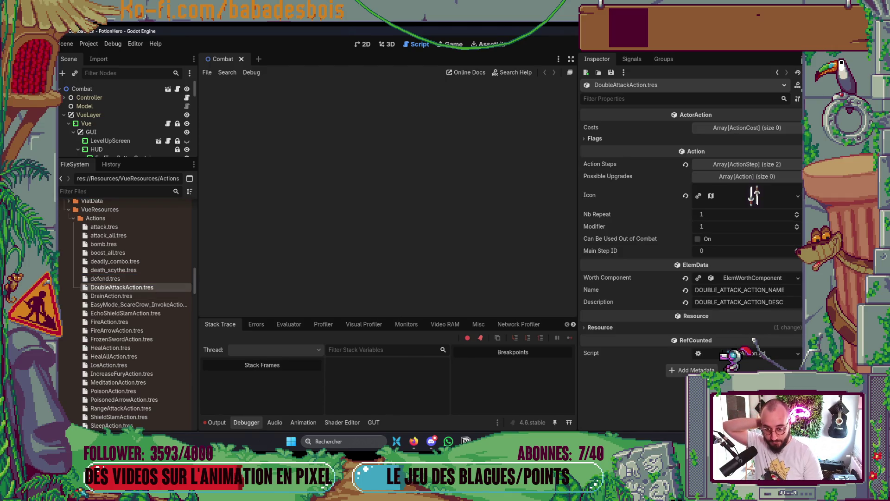
left_click(798, 353)
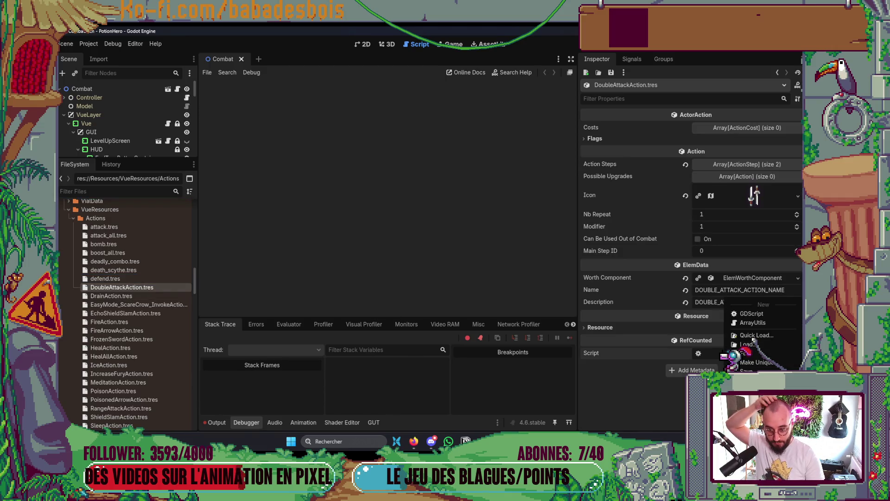
left_click(747, 353)
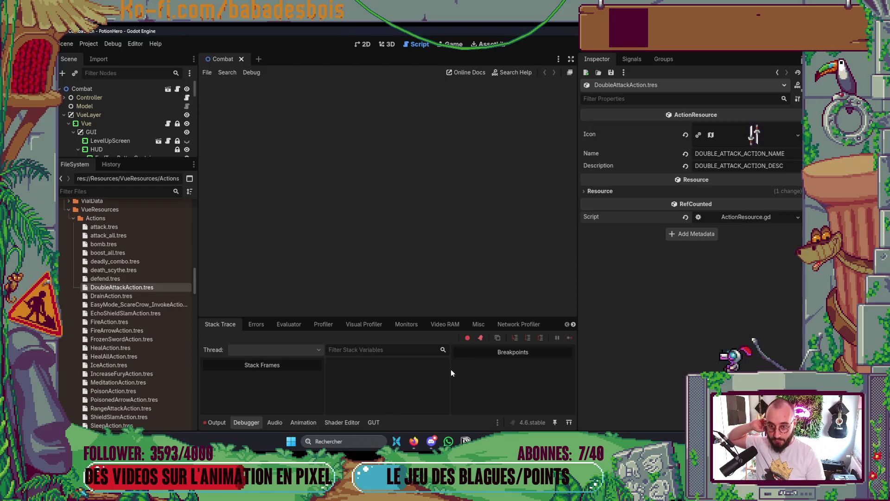
- Rename DoubleAttackAction.tres to double_attack.tres
right_click(121, 288)
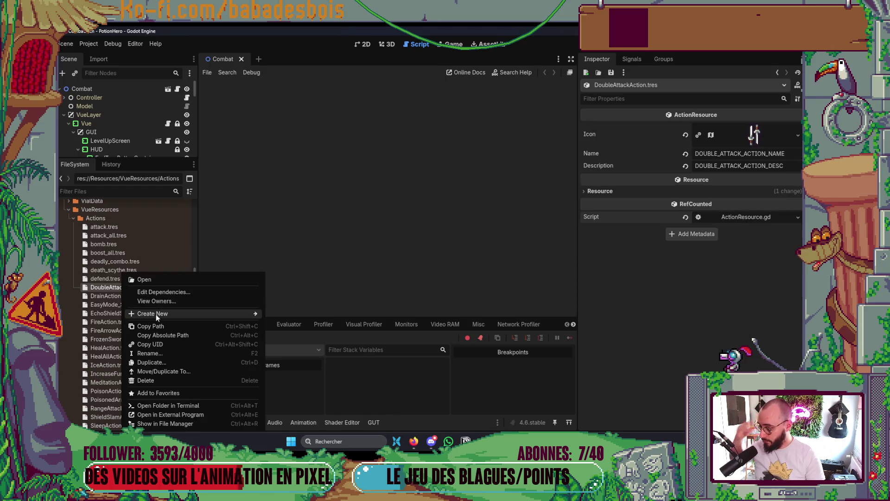
left_click(150, 353)
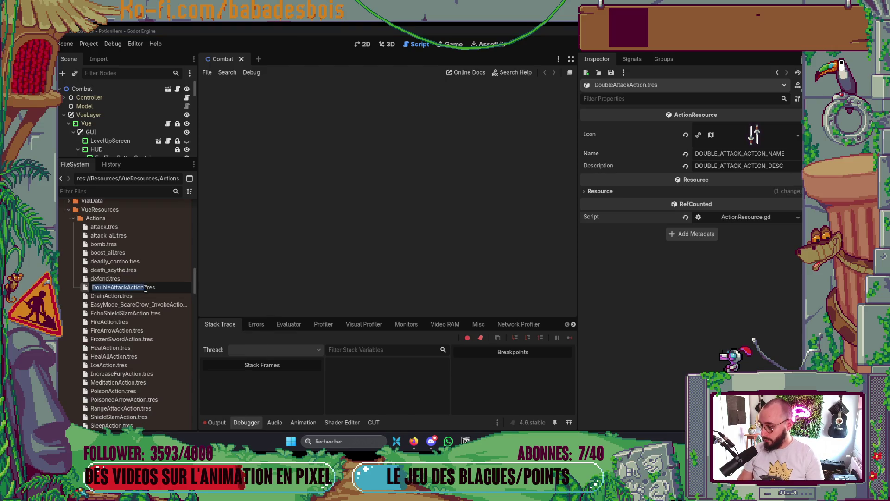
left_click(146, 288)
key("shift+Home")
key("shift+Right")
key("shift+Right")
key("shift+Right")
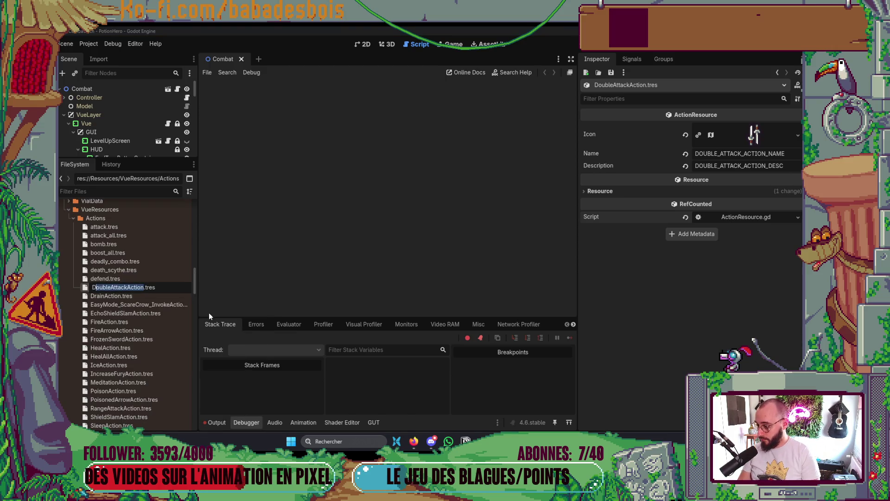
key("shift+Right")
key("shift+Right")
key("Delete")
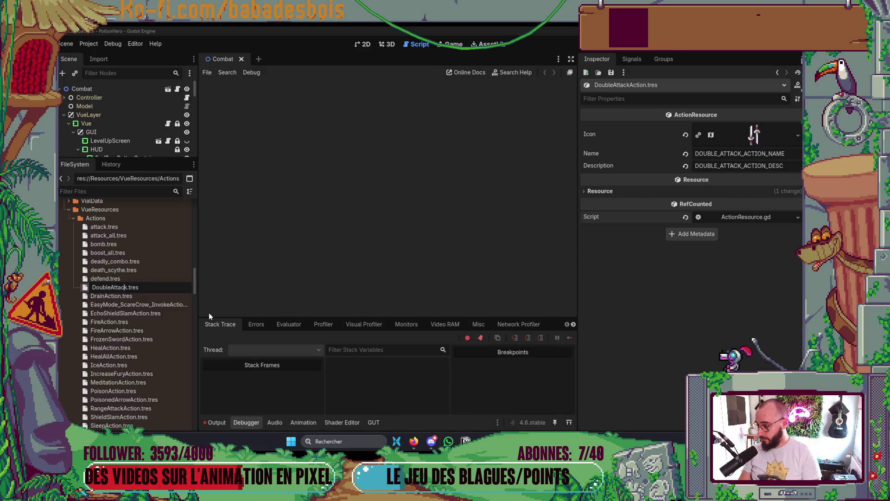
key("BackSpace")
type("_a")
key("Delete")
type("d")
key("Return")
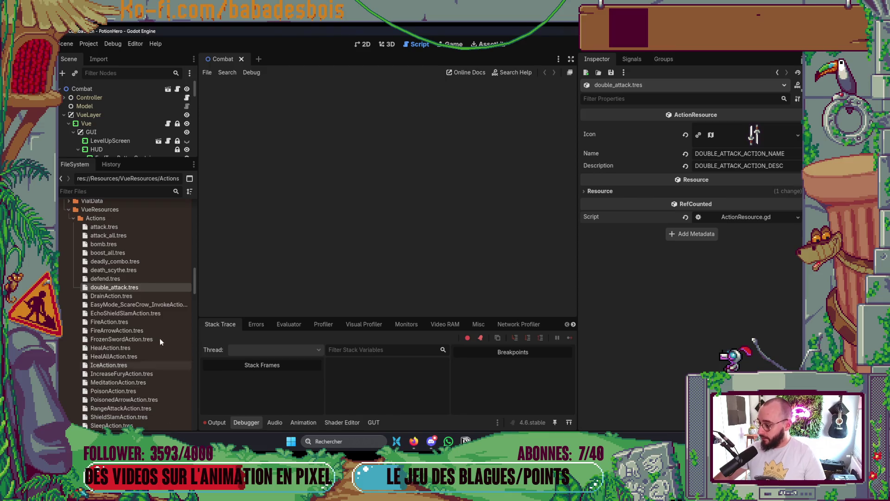
- Set DrainAction.tres's script to ActionResource.gd
left_click(127, 296)
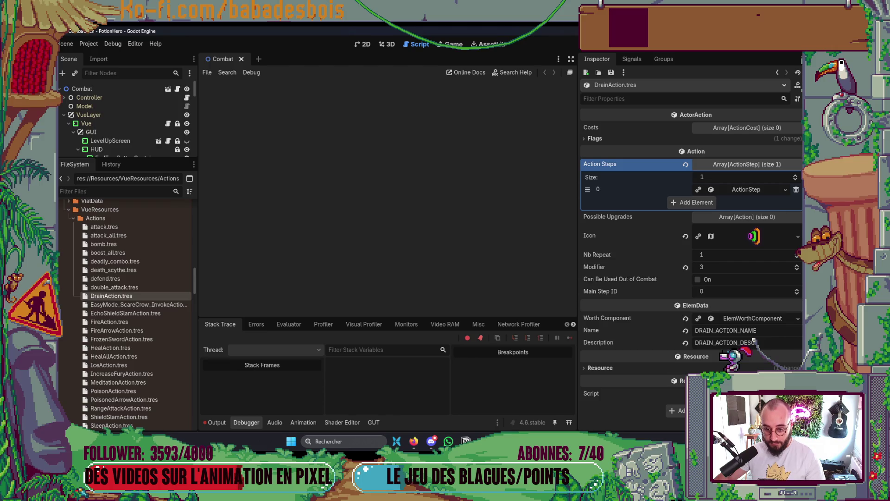
right_click(754, 341)
left_click(754, 343)
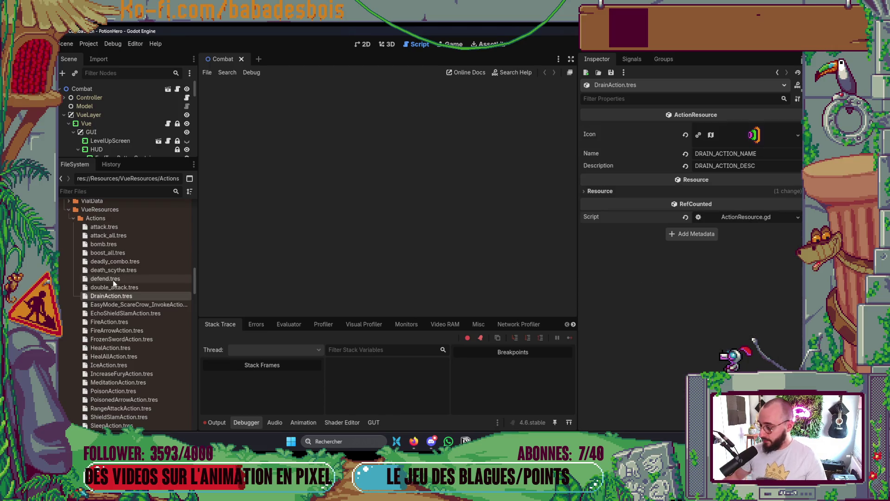
- Rename DrainAction.tres to drain.tres
right_click(108, 297)
left_click(130, 354)
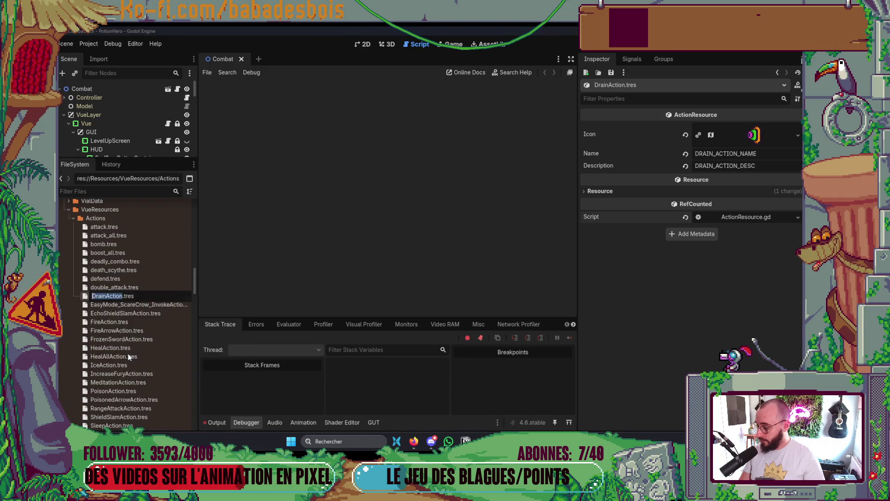
key("Home")
key("BackSpace")
type("d")
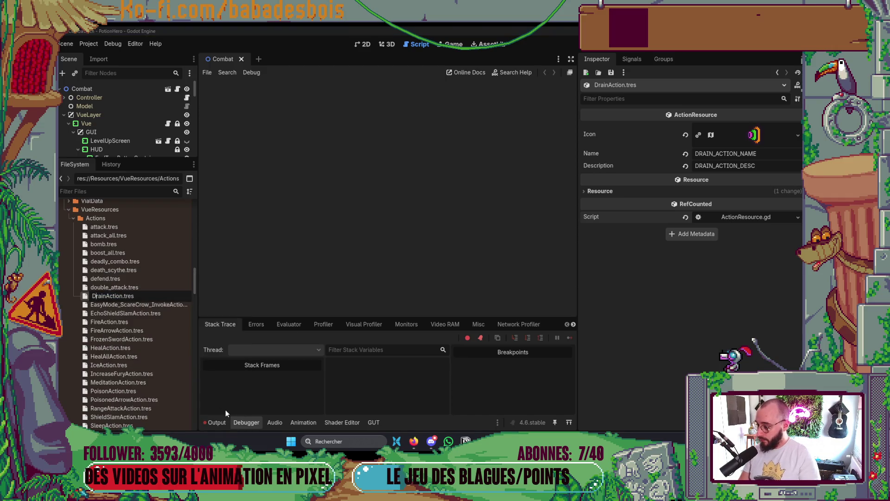
key("Right")
key("Right")
key("Right")
key("shift+Right")
key("shift+Right")
key("shift+Right")
key("BackSpace")
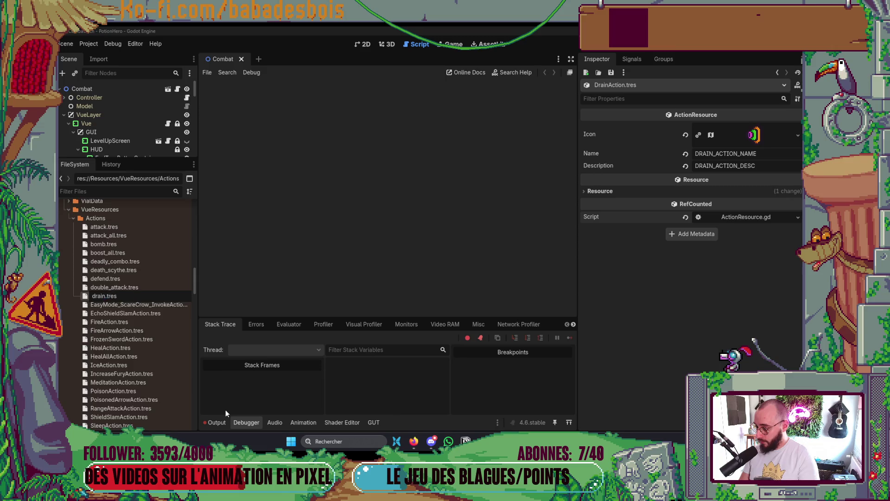
key("Return")
- Rename the EasyMode_ScareCrow_InvokeAction file to day_scarecrow_invoke.tres
left_click(164, 304)
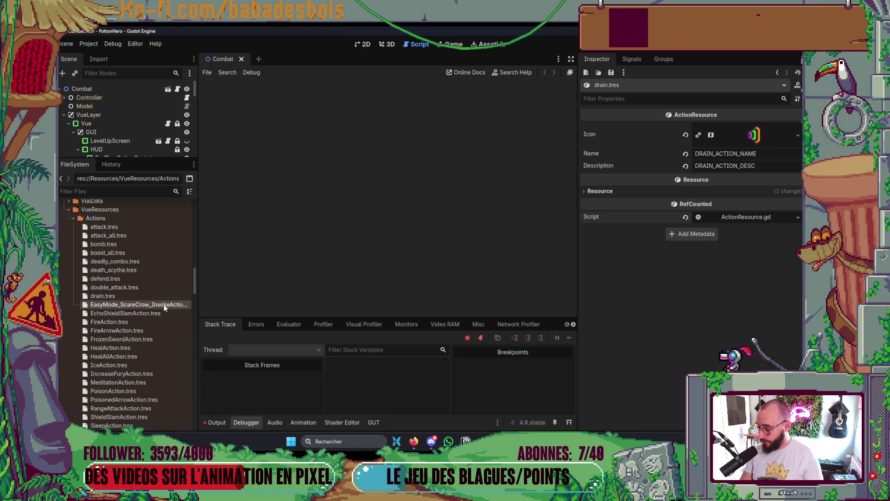
right_click(163, 304)
left_click(199, 354)
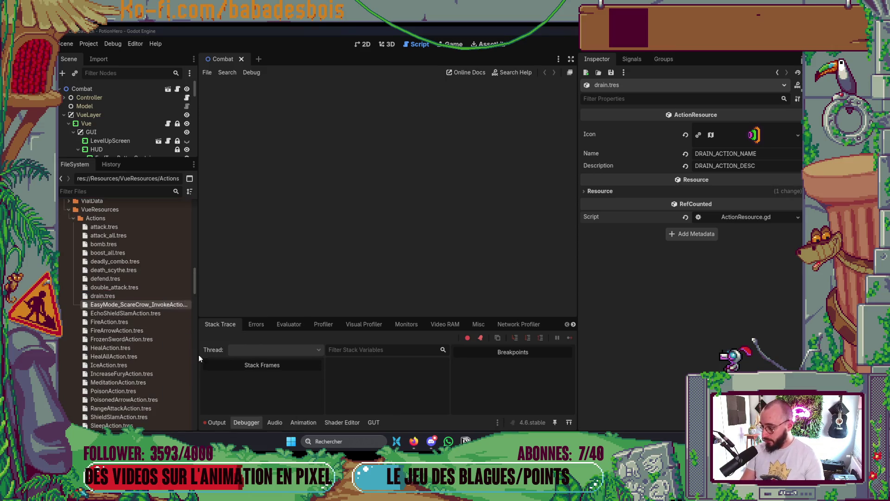
left_click(152, 306)
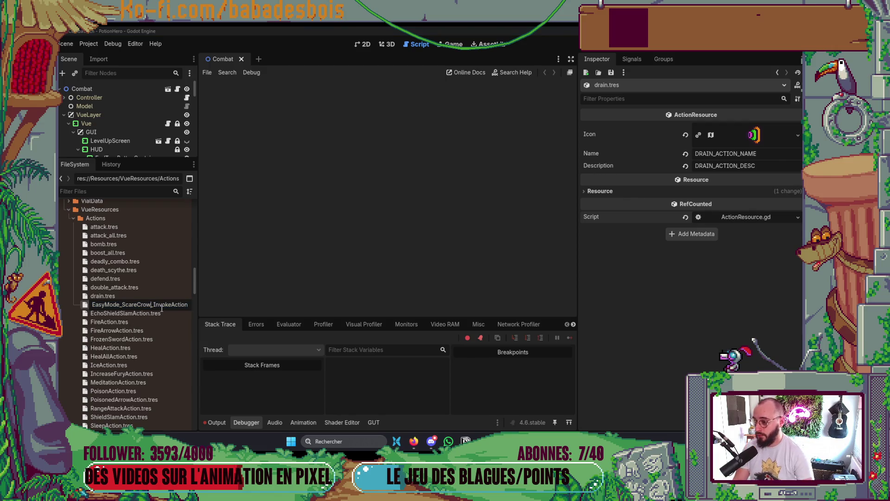
double_click(119, 304)
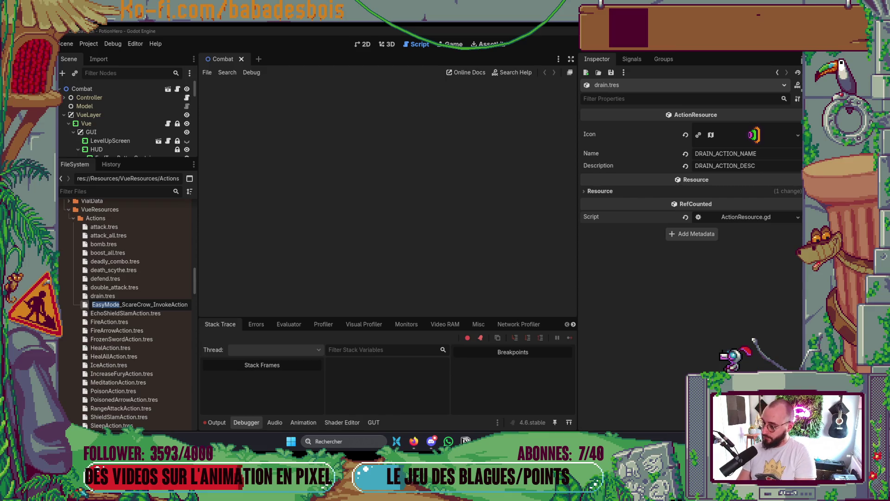
left_click_drag(93, 304, 179, 304)
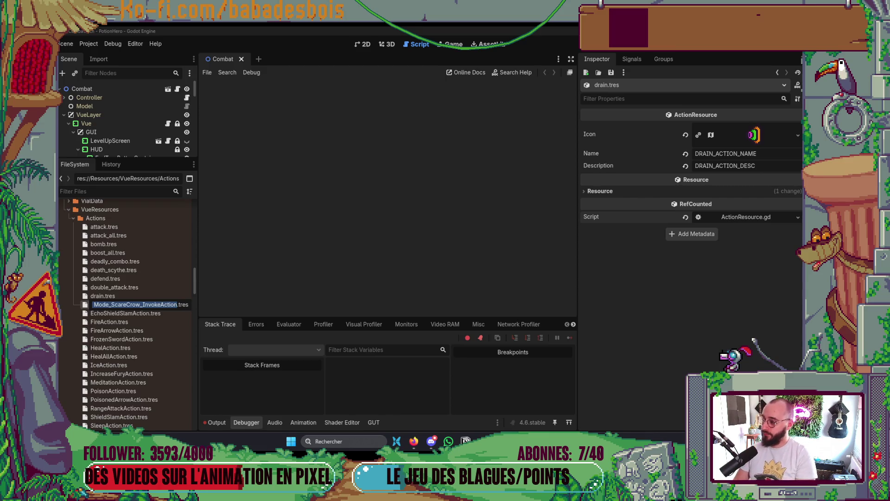
type("invo")
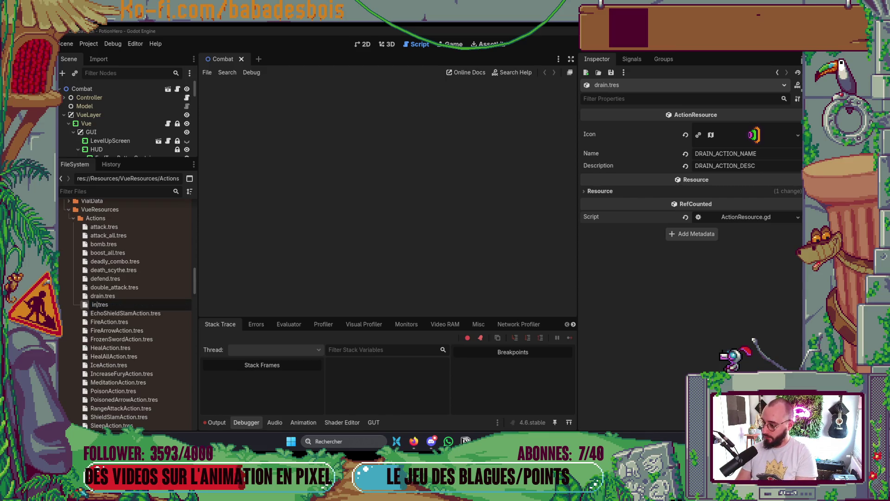
type("ke_")
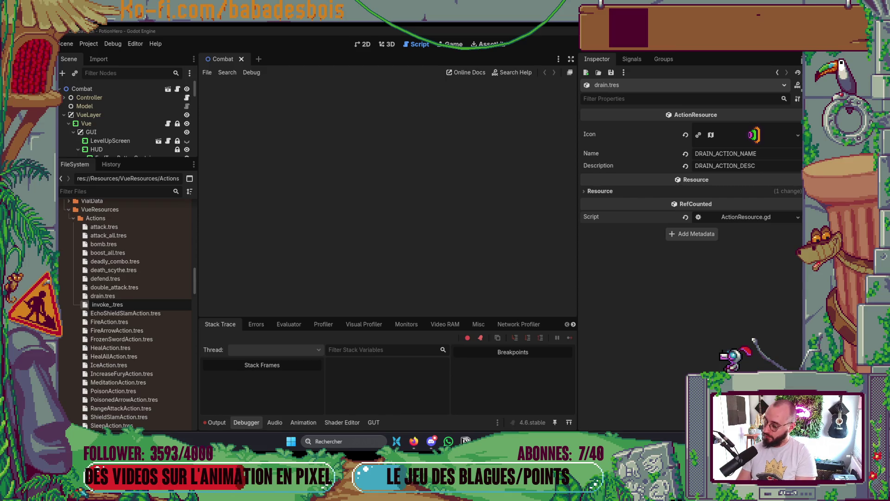
key("BackSpace")
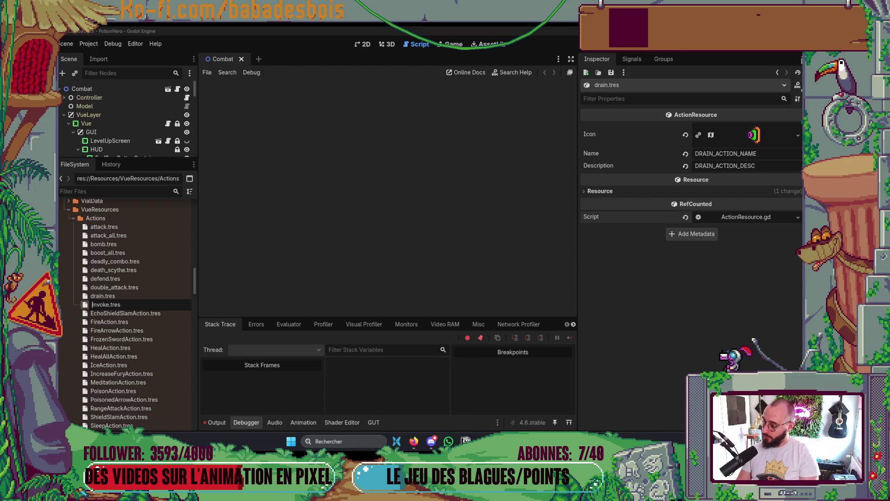
type("day_sa")
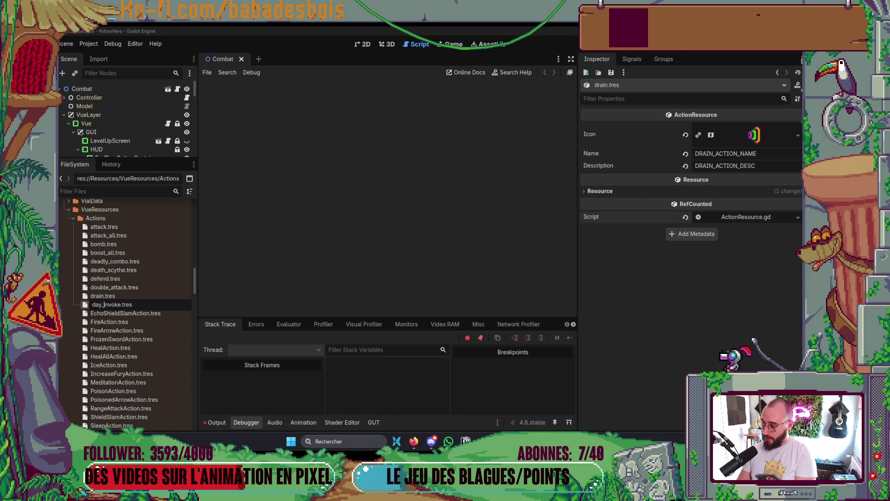
key("BackSpace")
type("carecroe")
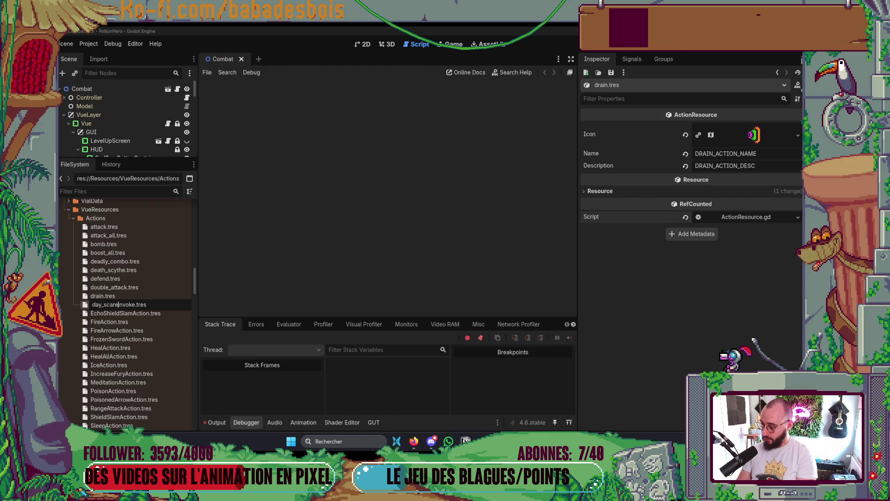
key("BackSpace")
type("w_")
key("Return")
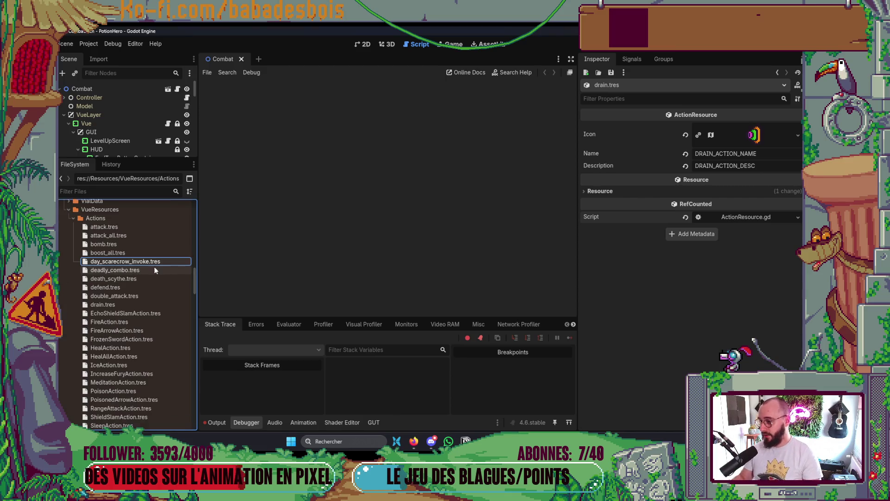
- Assign ActionResource.gd as the script of day_scarecrow_invoke.tres
left_click(156, 263)
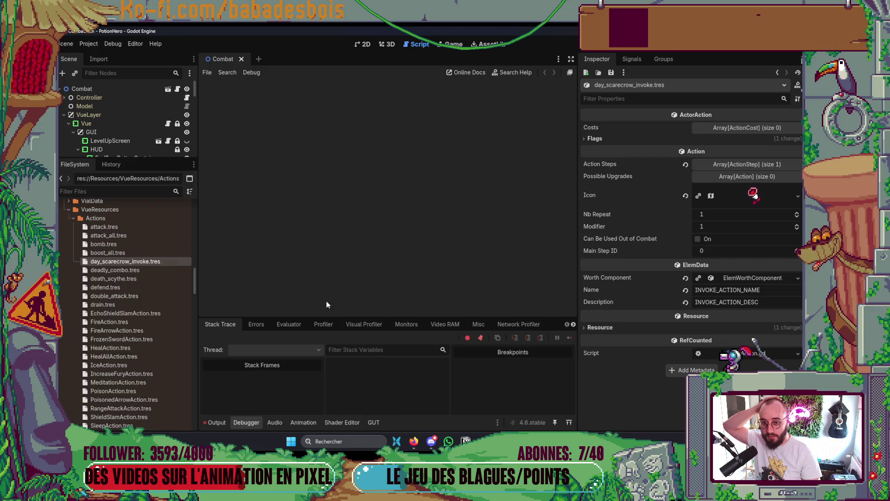
left_click(791, 353)
left_click(753, 342)
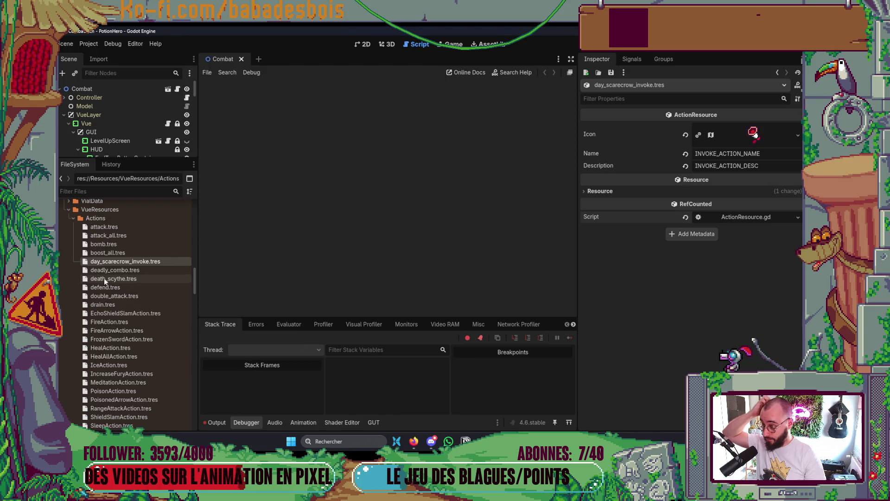
left_click(124, 314)
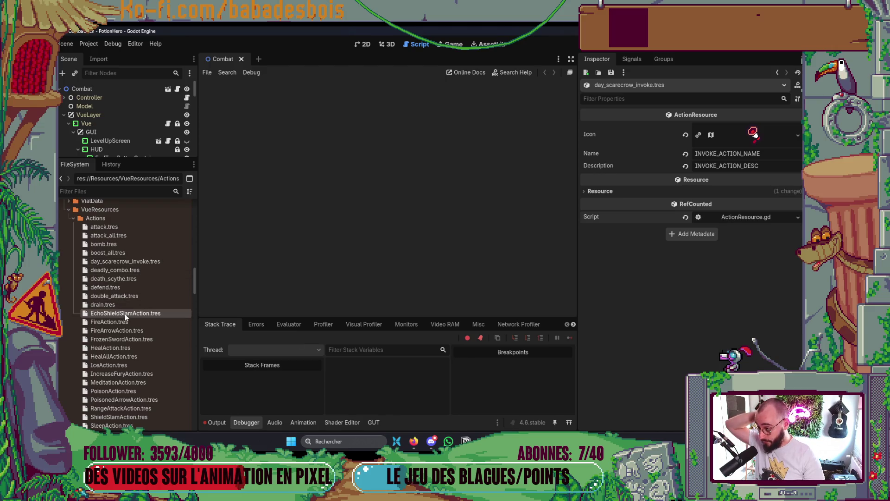
- Set EchoShieldSlamAction.tres's script to ActionResource.gd
left_click(746, 412)
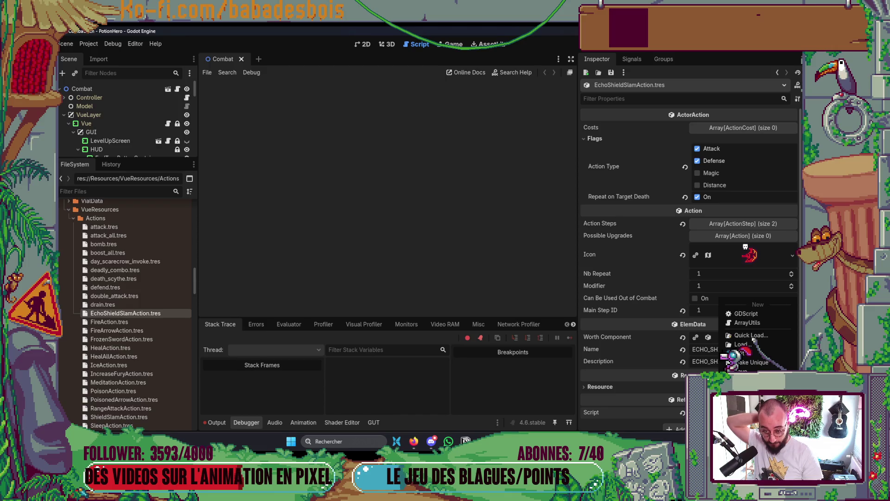
left_click(754, 342)
right_click(104, 311)
key("Escape")
scroll(121, 301, "down", 3)
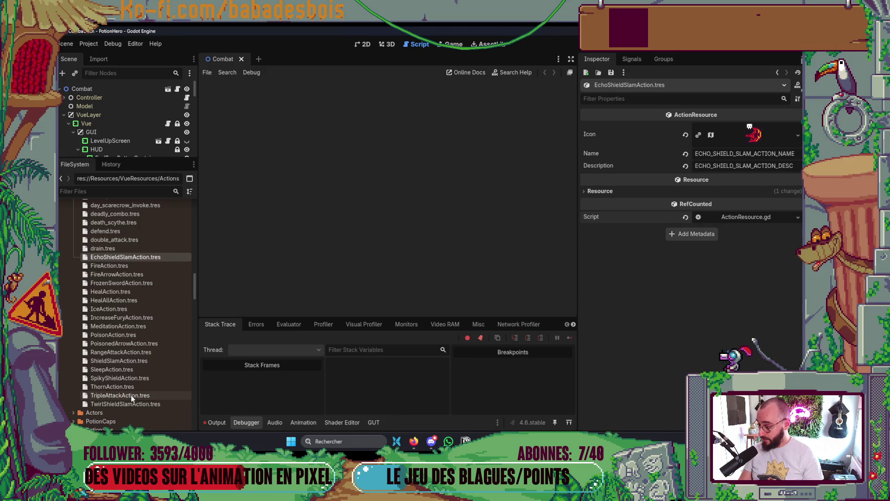
right_click(150, 399)
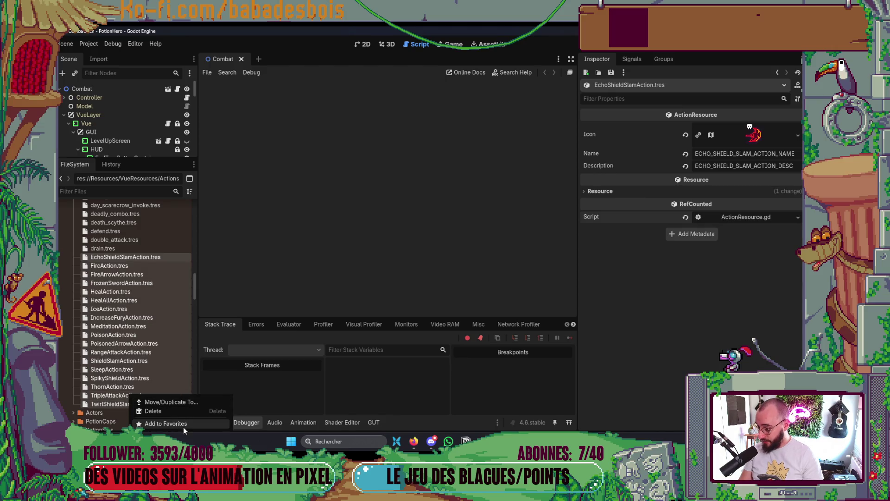
left_click(145, 352)
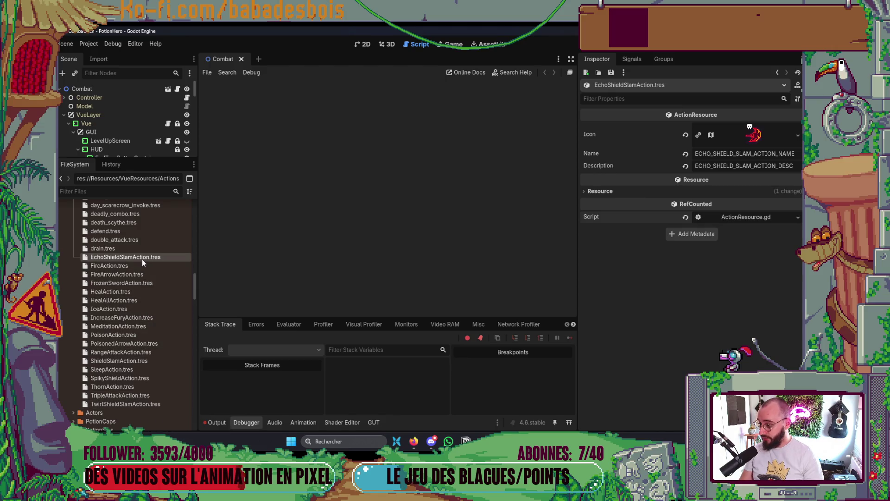
right_click(131, 402)
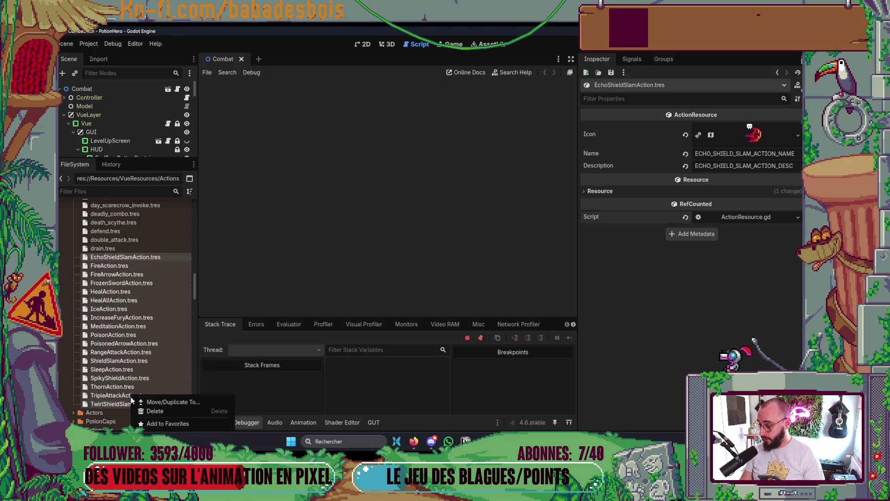
left_click(136, 259)
right_click(136, 257)
left_click(107, 246)
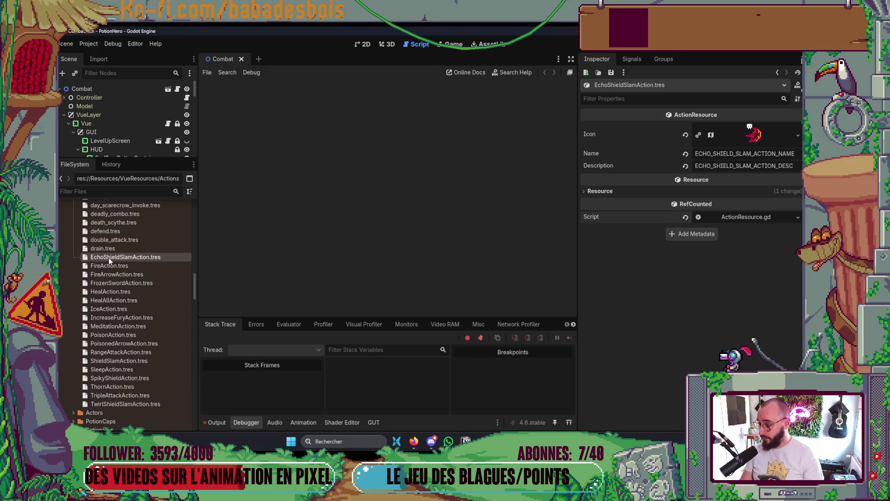
left_click(110, 251)
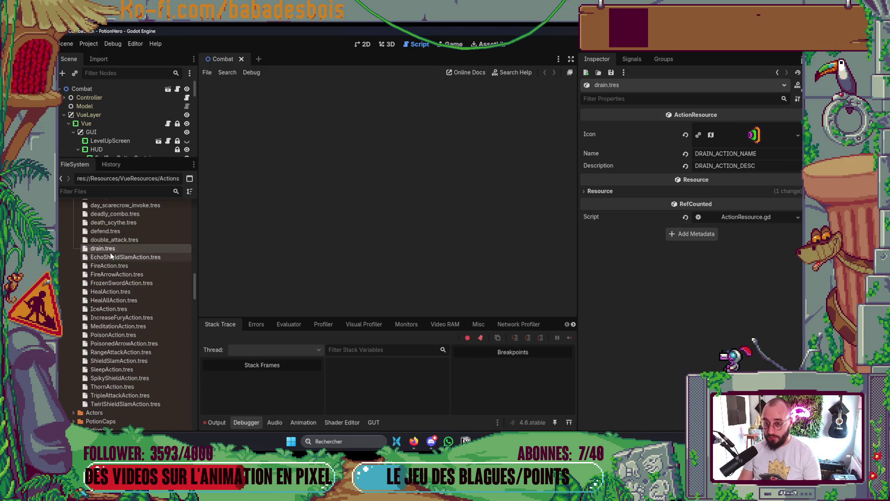
left_click(110, 253)
- Rename EchoShieldSlamAction.tres to echo_shield_slam.tres
right_click(141, 258)
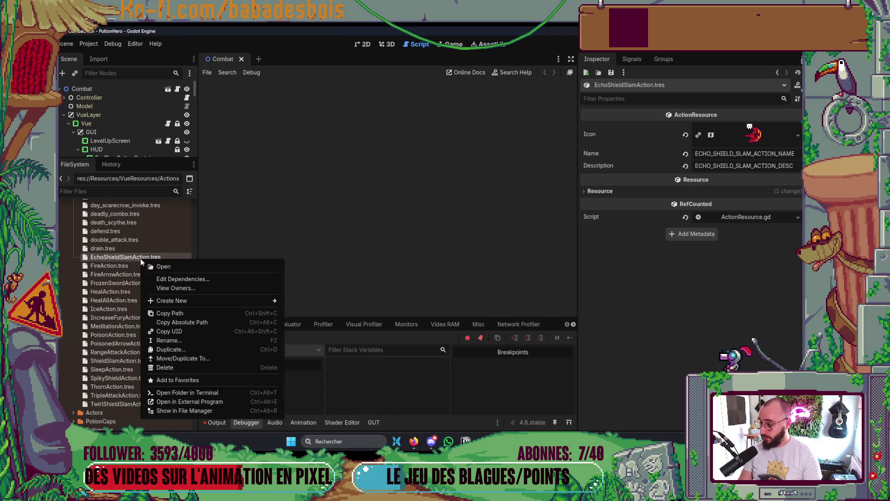
left_click(163, 339)
left_click(153, 257)
key("BackSpace")
key("BackSpace")
key("BackSpace")
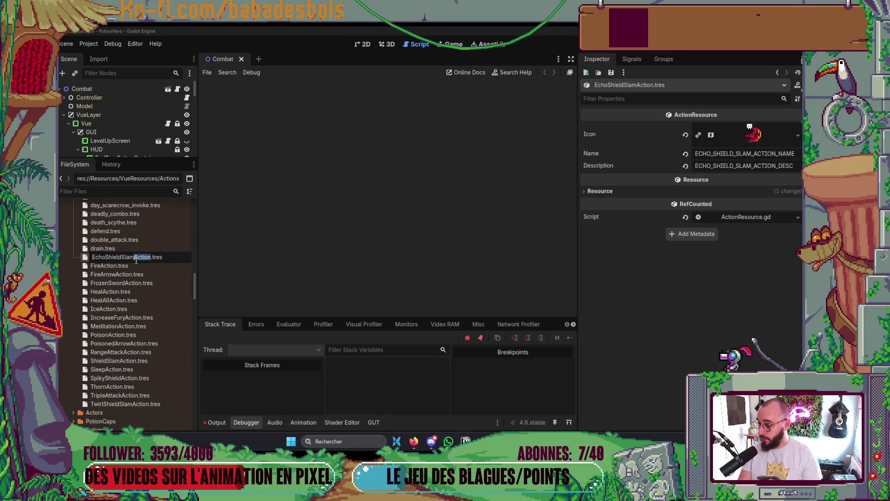
key("BackSpace")
type("s_")
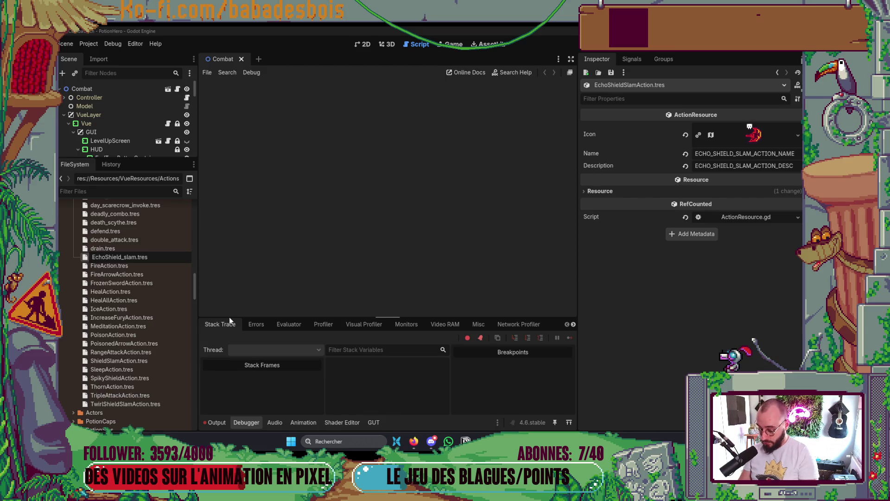
key("Left")
key("Left")
key("Left")
key("BackSpace")
type("_s")
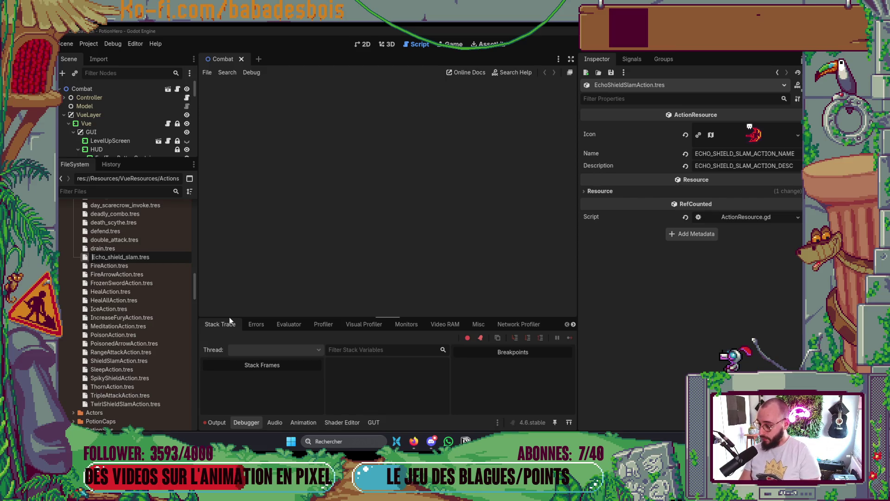
key("Delete")
type("e")
key("Return")
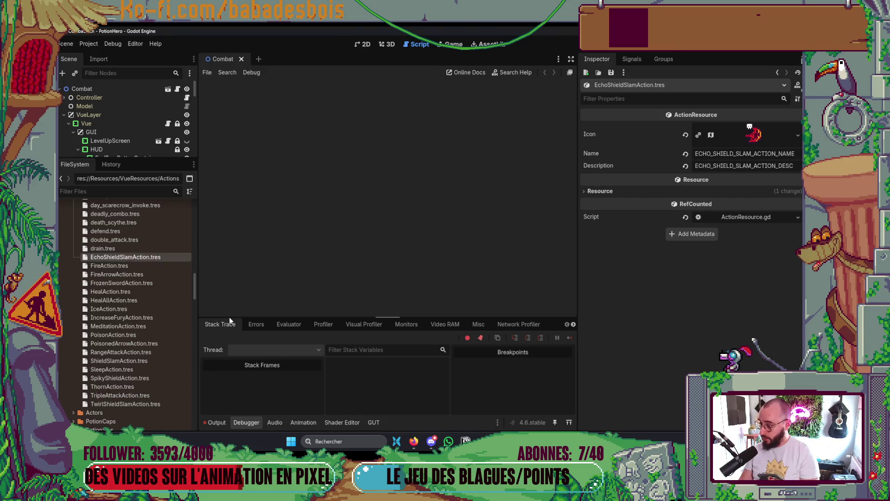
left_click(127, 264)
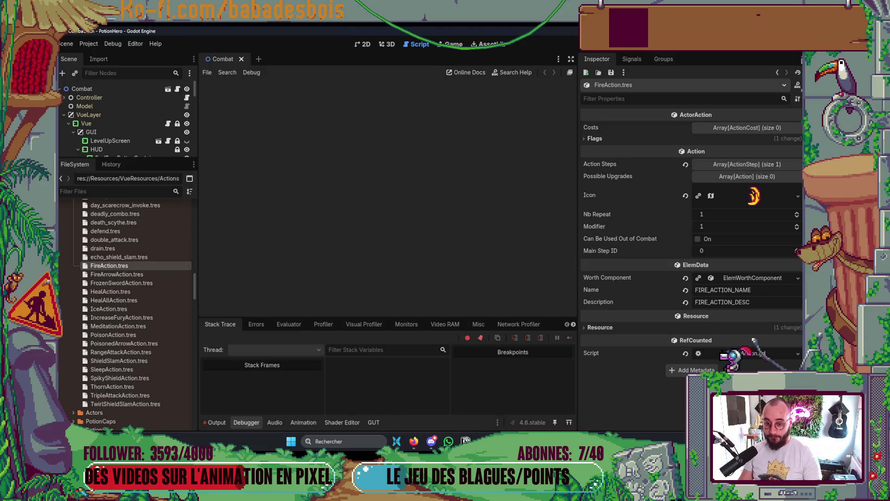
- Give FireAction.tres the ActionResource.gd script and rename it fire.tres
left_click(798, 353)
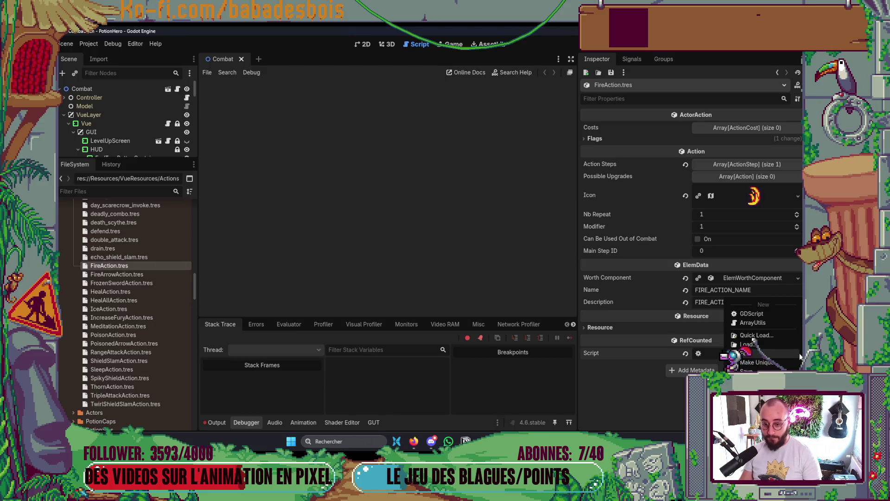
left_click(751, 353)
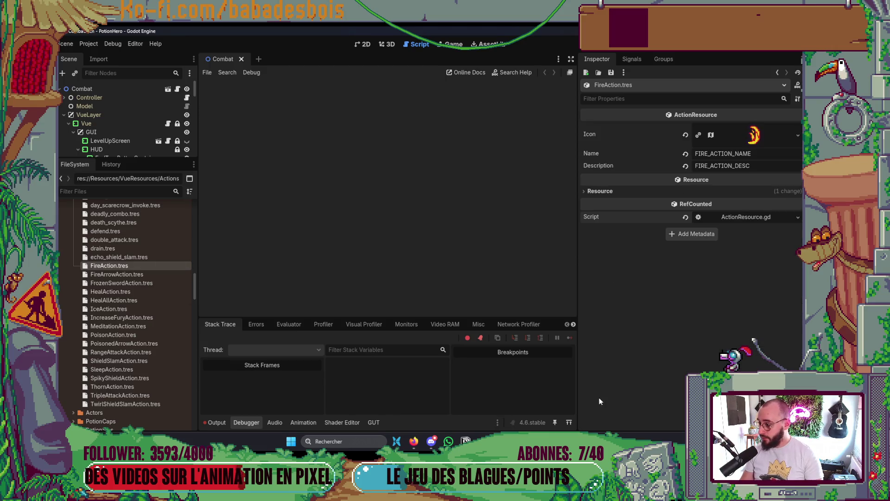
left_click(107, 269)
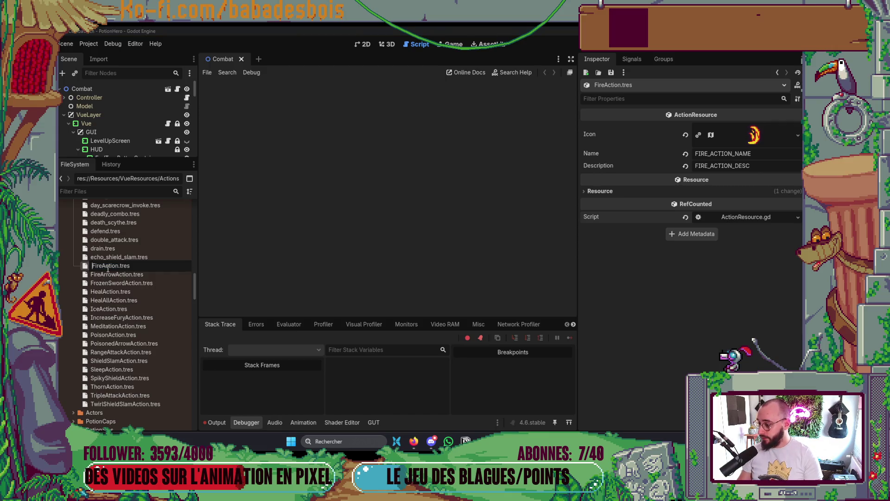
key("BackSpace")
type("f")
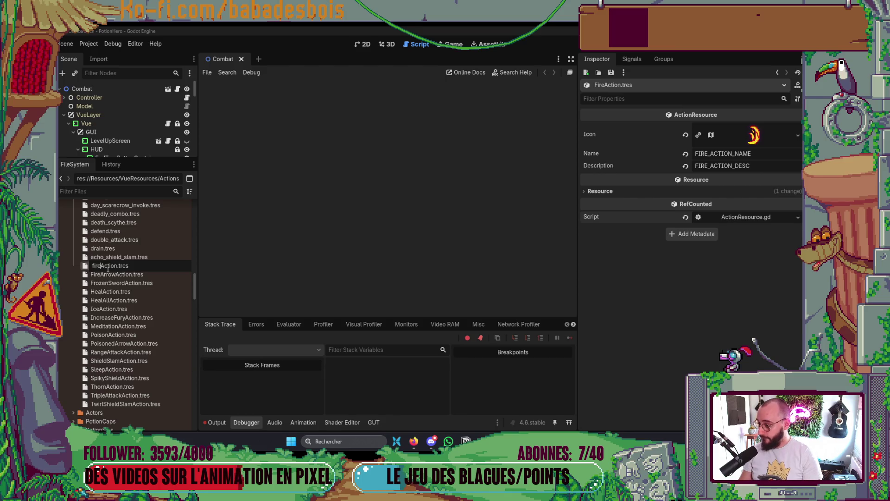
key("ctrl+shift+Right")
key("Delete")
key("Return")
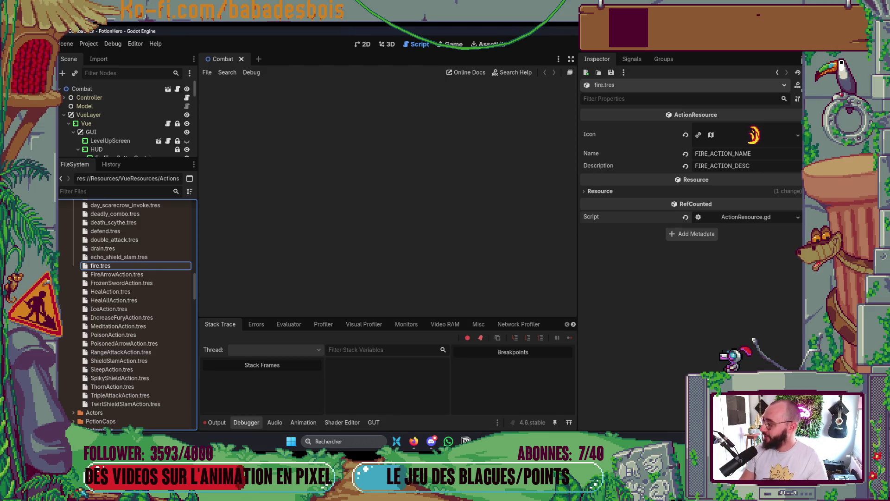
key("alt+Tab")
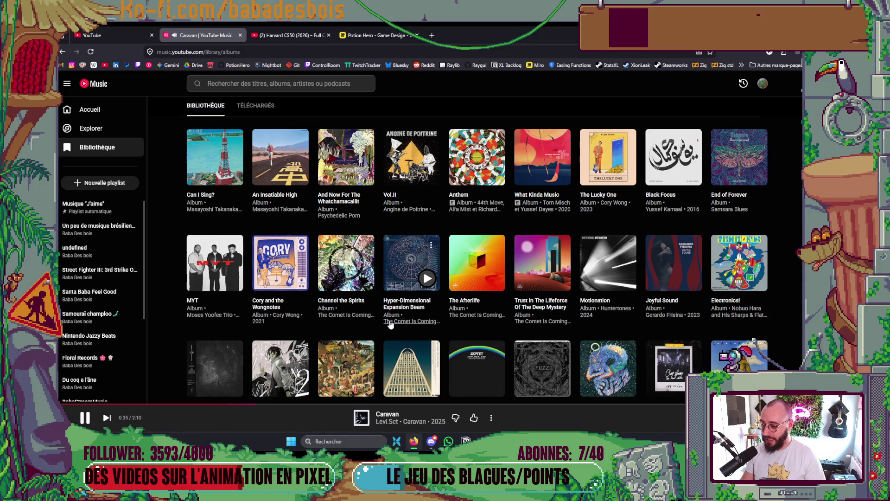
- Scroll further down the YouTube Music album library
scroll(579, 294, "down", 3)
scroll(580, 294, "down", 15)
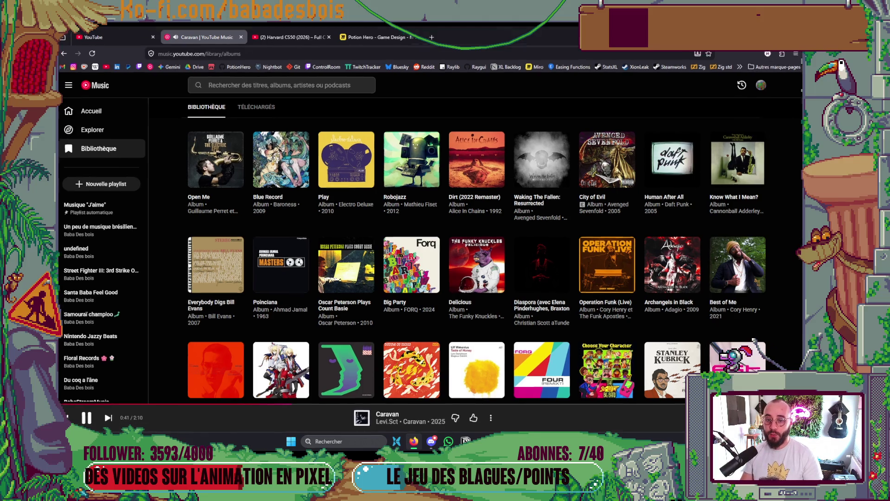
key("alt+Tab")
- Set FireArrowAction.tres's script to ActionResource.gd
right_click(136, 275)
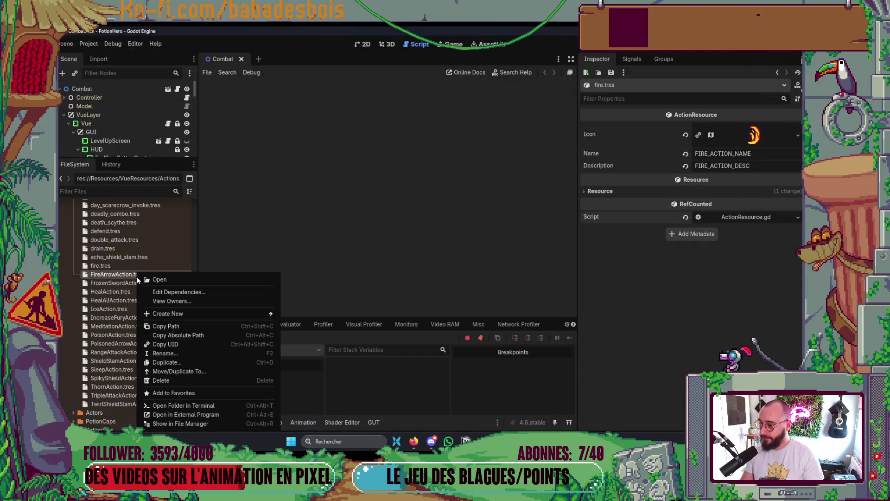
left_click(113, 264)
left_click(111, 275)
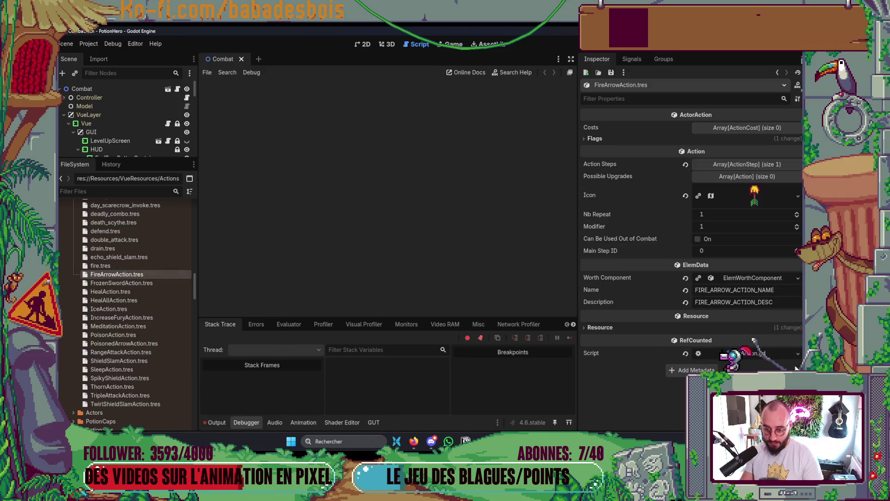
left_click(795, 354)
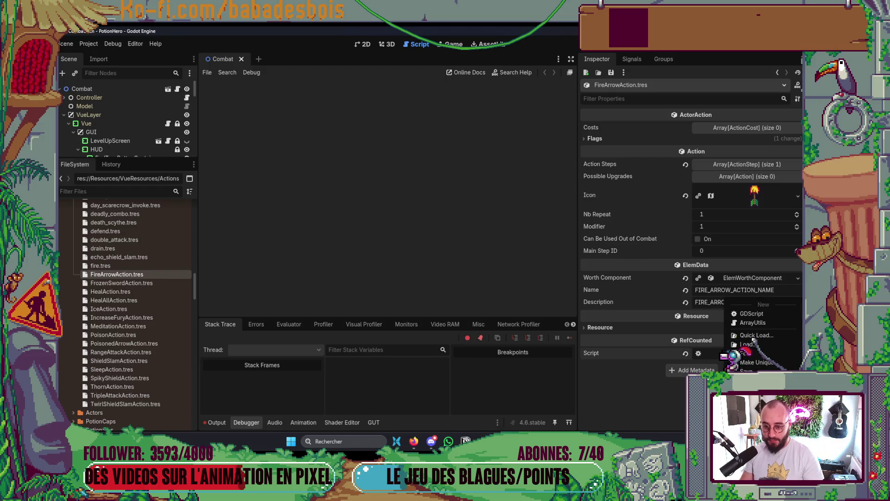
left_click(754, 390)
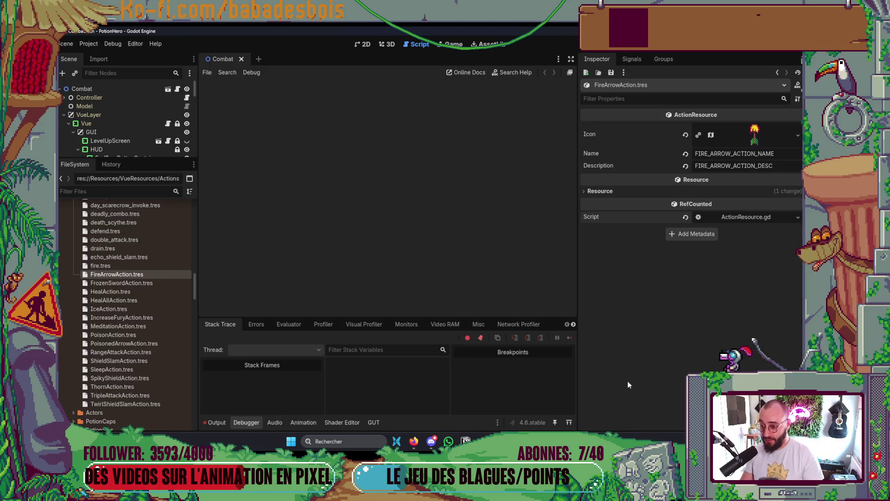
- Rename FireArrowAction.tres to fire_arrow.tres
right_click(126, 274)
left_click(165, 352)
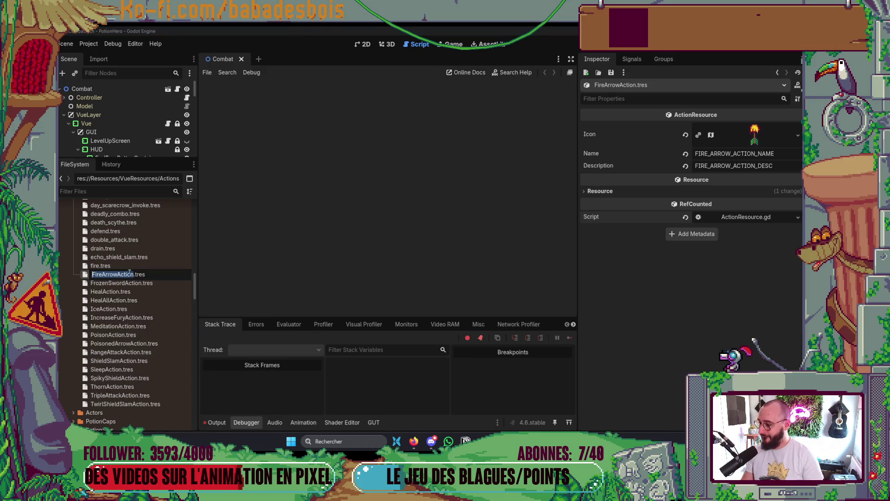
left_click_drag(117, 277, 134, 277)
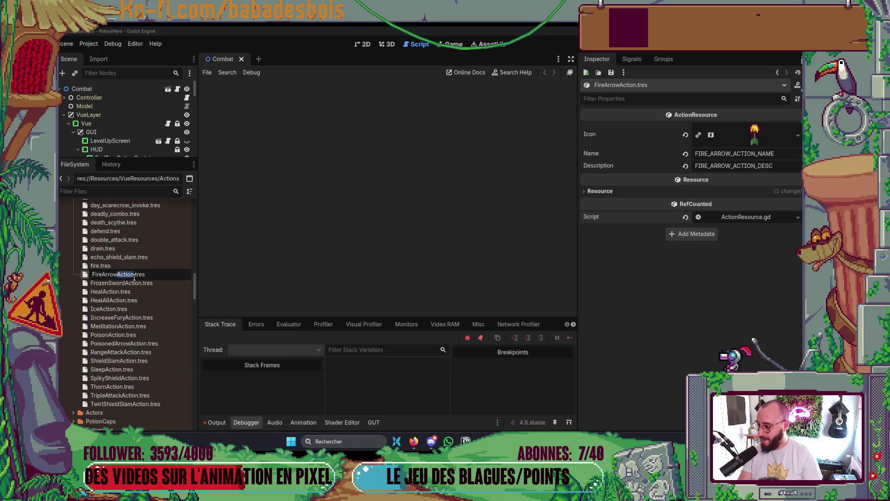
key("Delete")
type("_a")
key("Left")
key("Left")
key("Left")
key("BackSpace")
type("f")
key("Return")
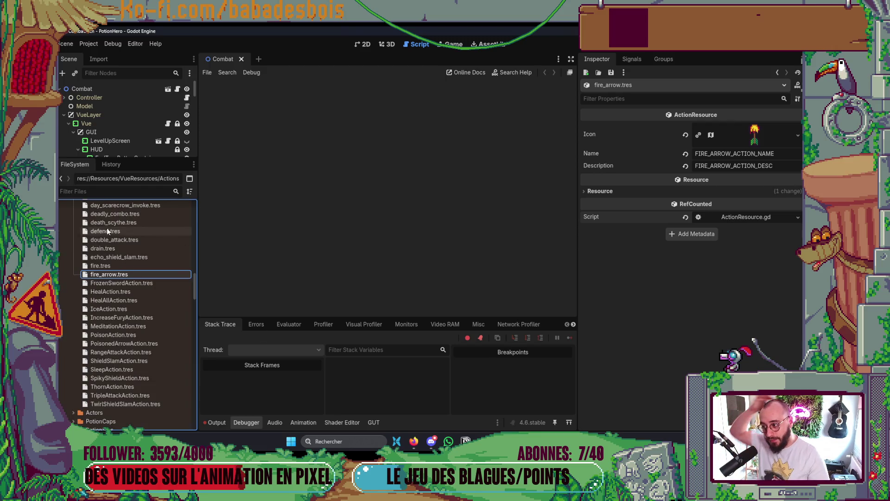
left_click(126, 283)
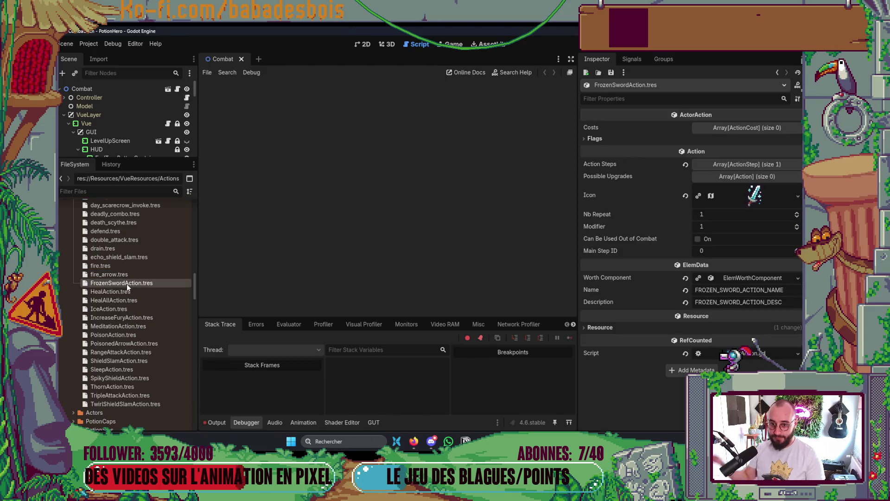
- Switch FrozenSwordAction.tres to the ActionResource.gd script and rename it frozen_sword.tres
left_click(798, 354)
left_click(752, 342)
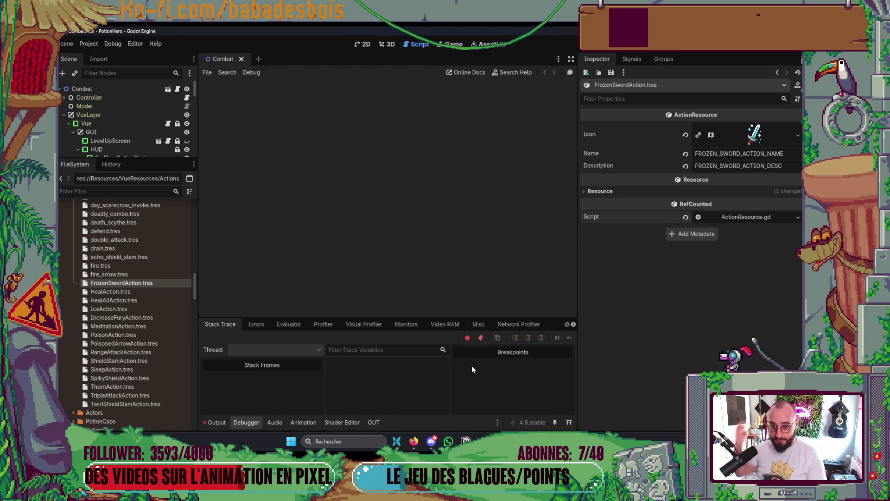
right_click(111, 282)
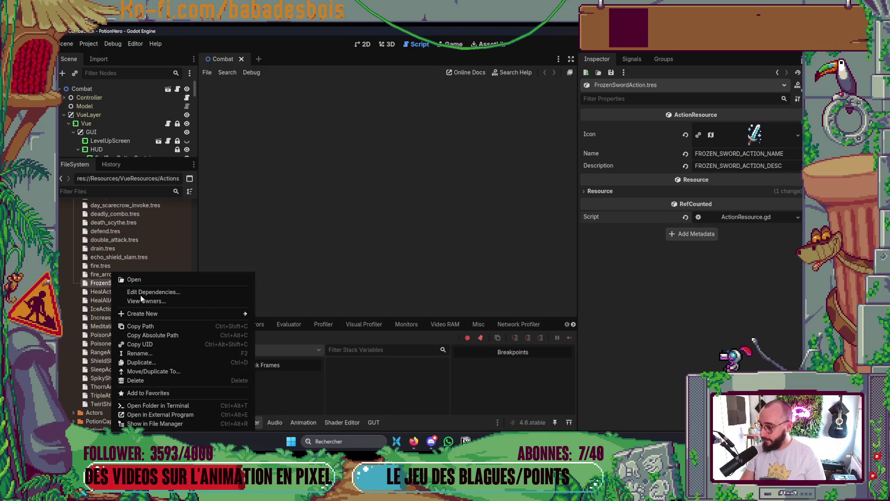
left_click(147, 353)
key("Right")
key("BackSpace")
key("BackSpace")
key("BackSpace")
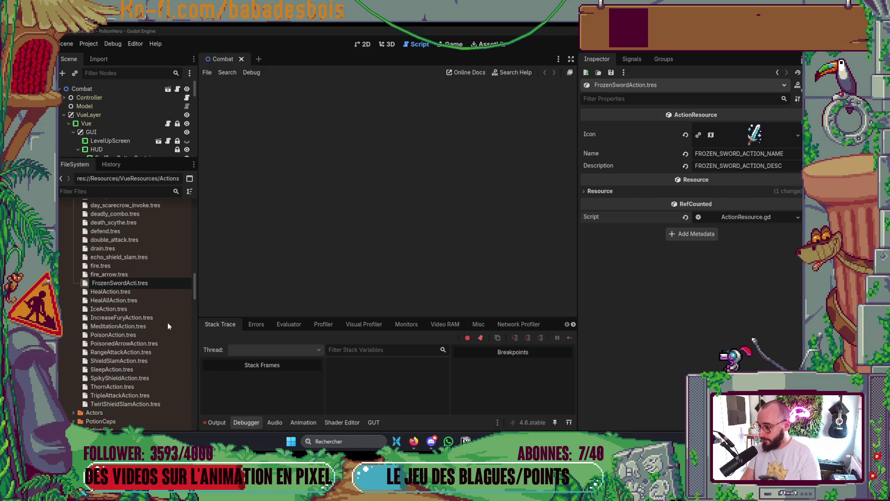
key("Delete")
key("Delete")
key("Delete")
type("fro")
type("_")
key("Delete")
type("s")
key("Return")
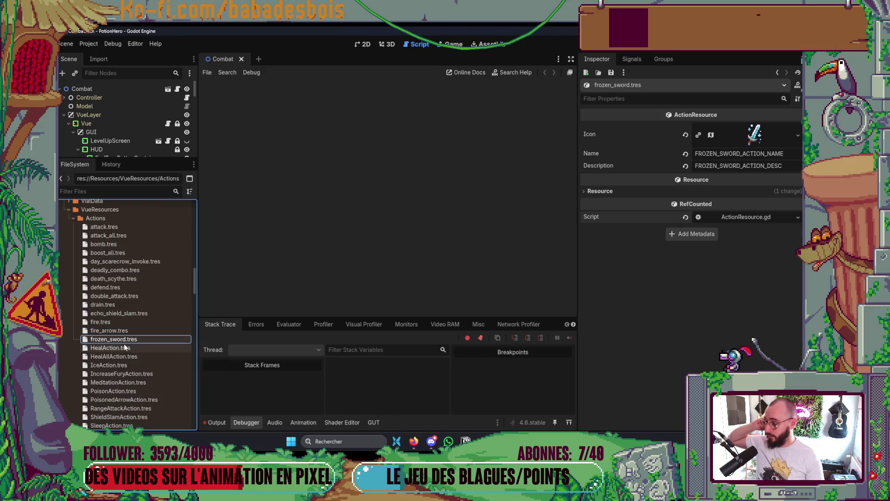
- Rename frozen_sword.tres to frozen_attack.tres, then select HealAction.tres
scroll(166, 335, "down", 1)
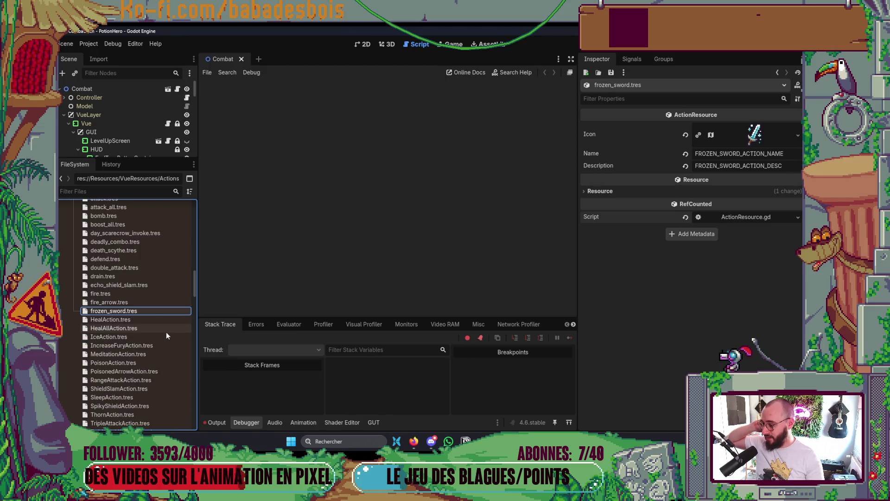
right_click(125, 311)
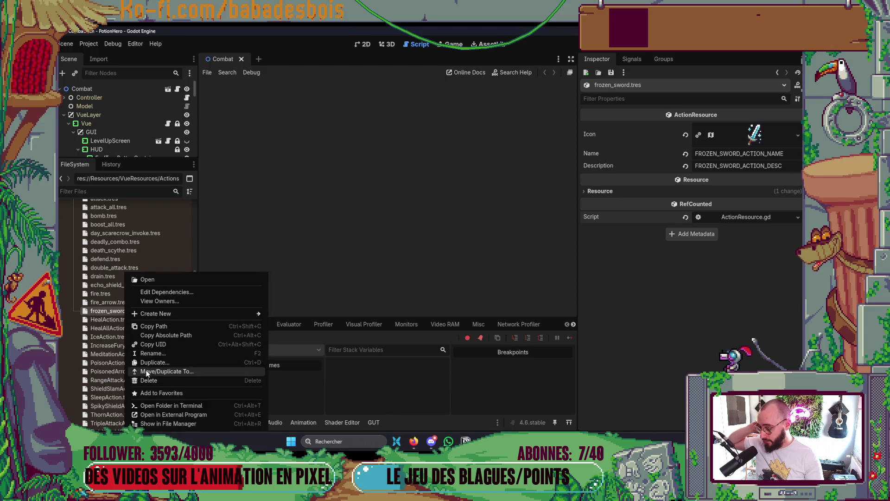
left_click(141, 353)
key("BackSpace")
key("BackSpace")
key("BackSpace")
type("attack")
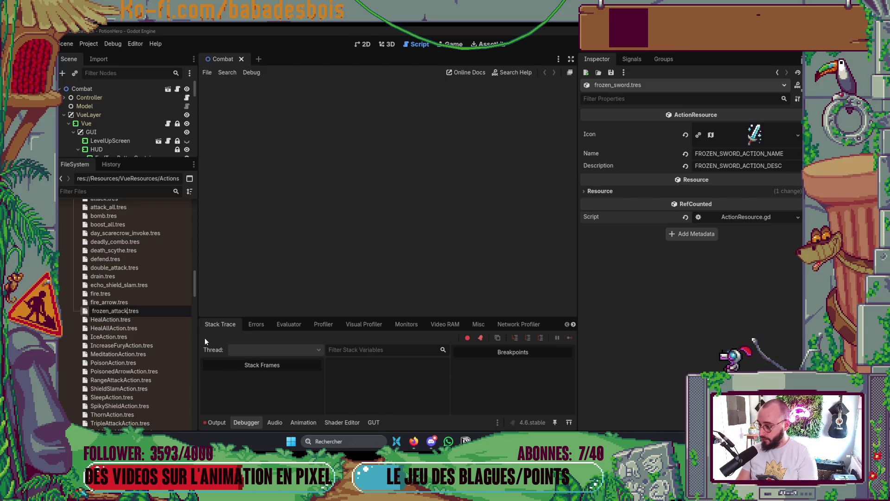
key("Return")
scroll(158, 324, "up", 3)
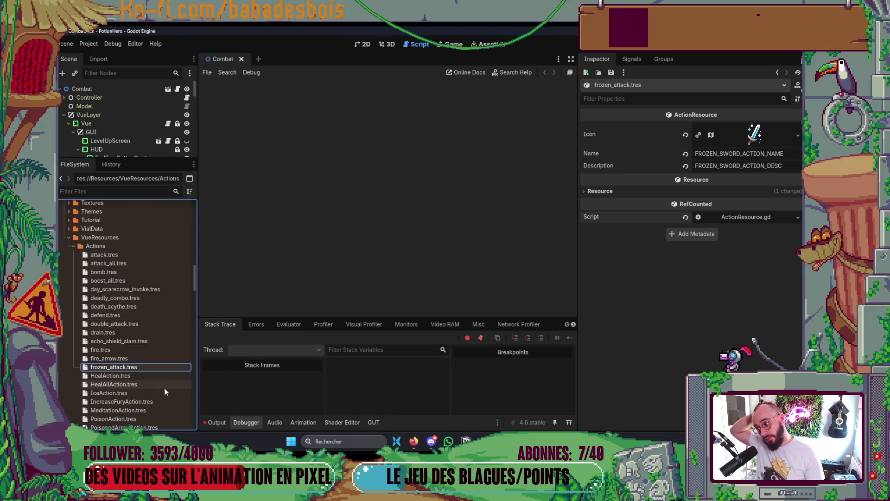
scroll(164, 385, "down", 2)
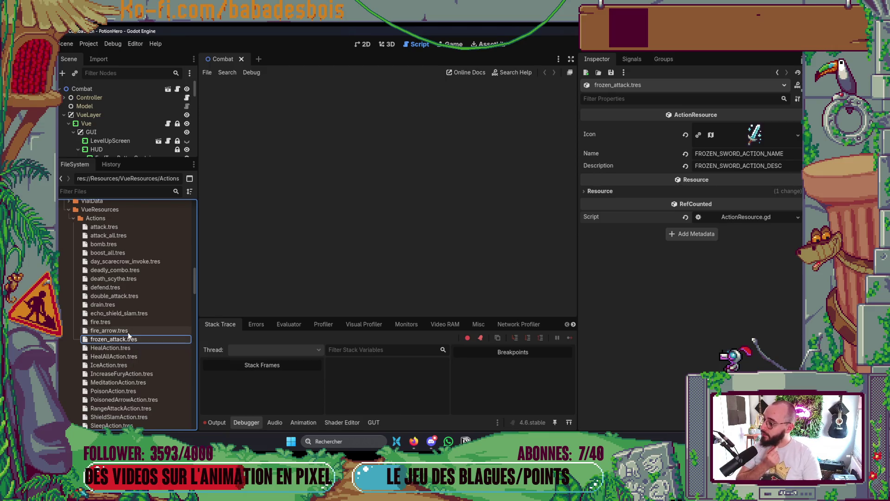
scroll(129, 335, "down", 4)
scroll(133, 283, "up", 4)
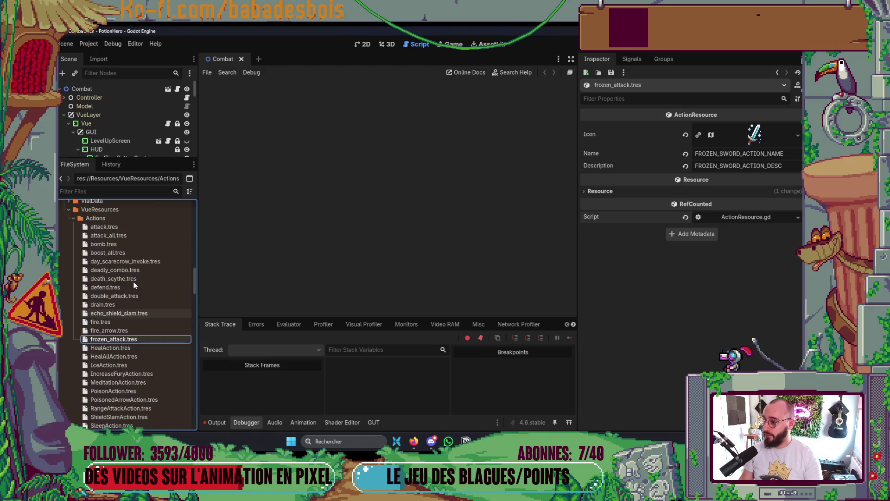
left_click(127, 350)
- Switch HealAction.tres to the ActionResource.gd script and rename it heal.tres
left_click(798, 355)
left_click(760, 320)
right_click(99, 350)
left_click(123, 354)
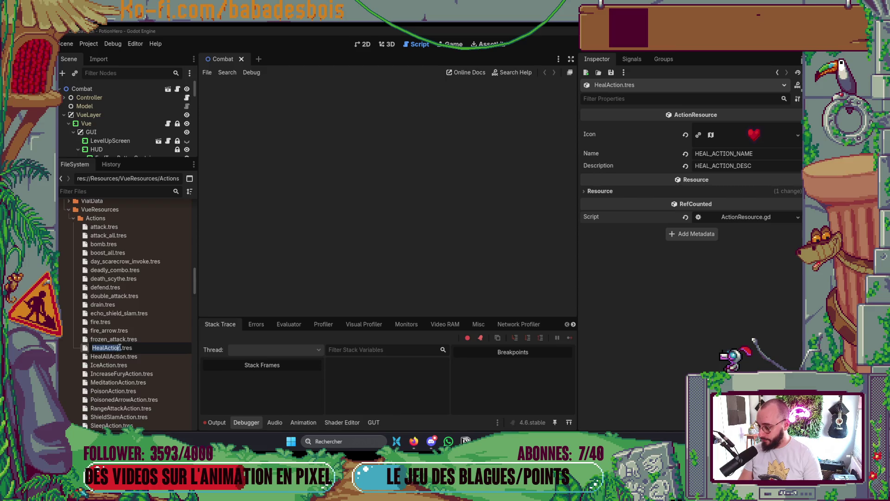
key("Right")
key("shift+Left")
key("shift+Left")
key("shift+Left")
key("shift+Left")
key("BackSpace")
key("BackSpace")
key("BackSpace")
key("BackSpace")
type("heal")
key("Return")
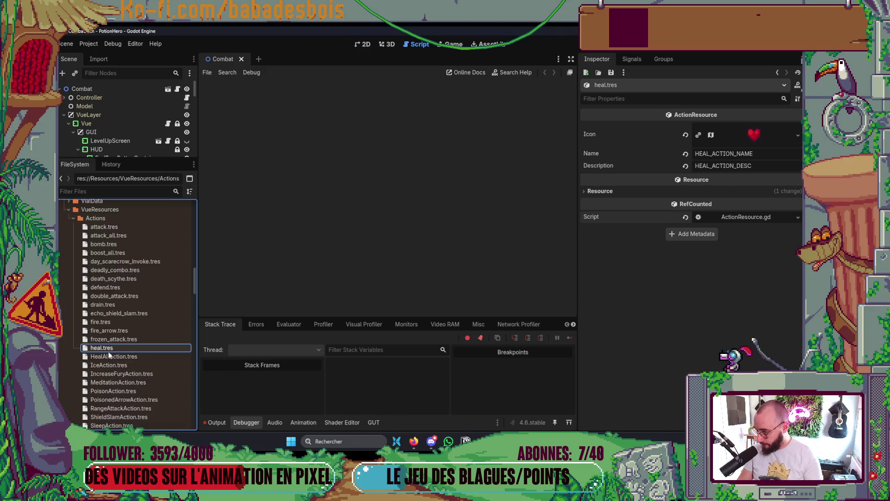
- Rename HealAllAction.tres to heal_all.tres
right_click(108, 354)
left_click(146, 355)
left_click(128, 355)
key("BackSpace")
key("BackSpace")
key("BackSpace")
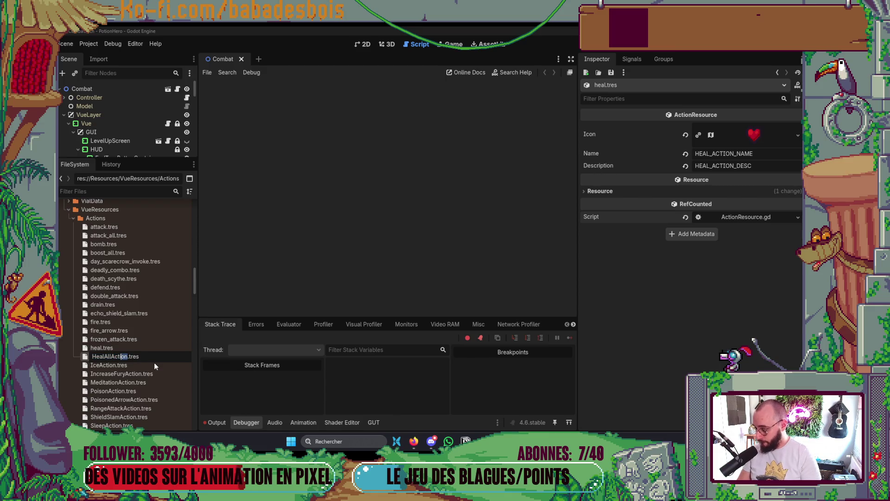
key("BackSpace")
type("al")
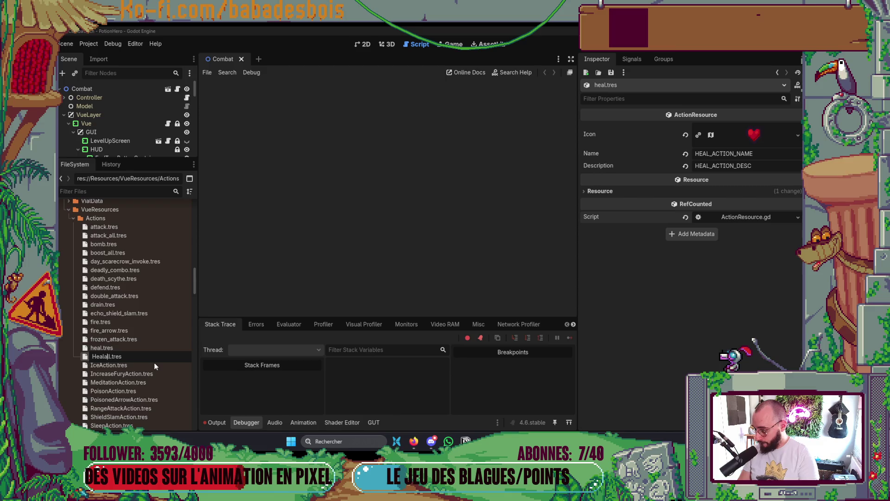
type("_")
key("BackSpace")
type("h")
key("Return")
- Switch heal_all.tres to the ActionResource.gd script, then select IceAction.tres
left_click(169, 355)
left_click(163, 347)
left_click(153, 356)
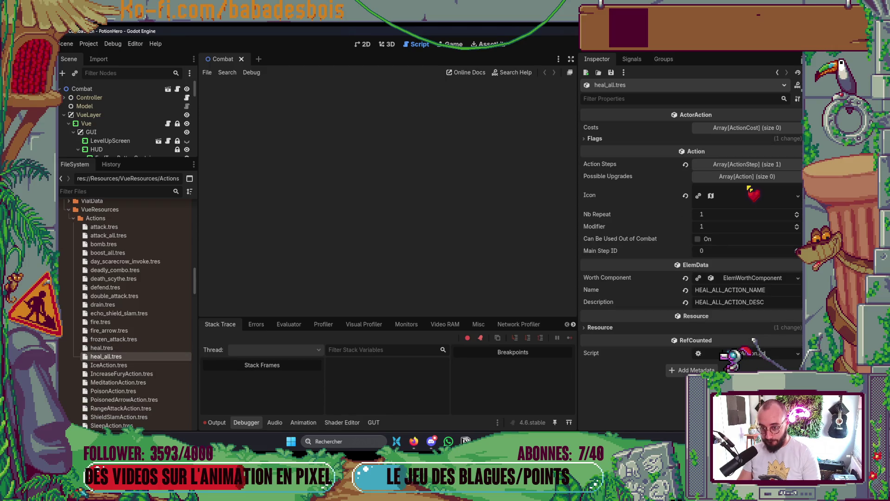
left_click(798, 353)
left_click(751, 325)
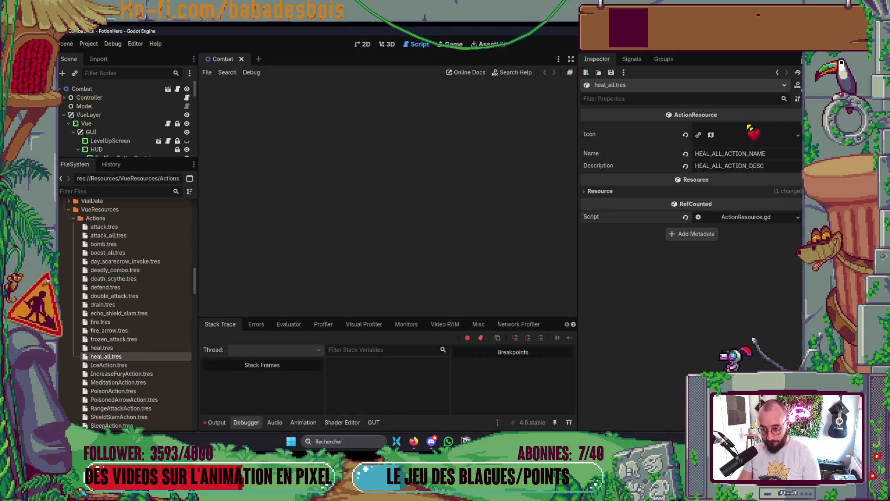
left_click(102, 364)
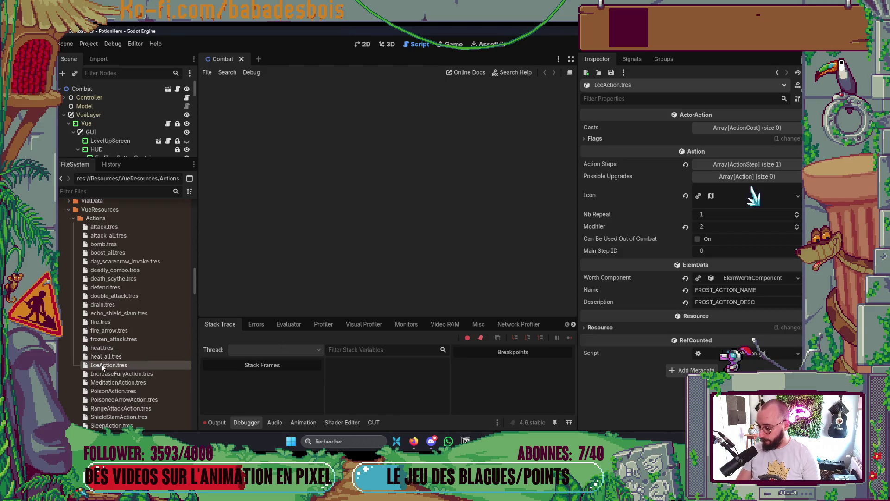
- Rename IceAction.tres to ice.tres
right_click(105, 364)
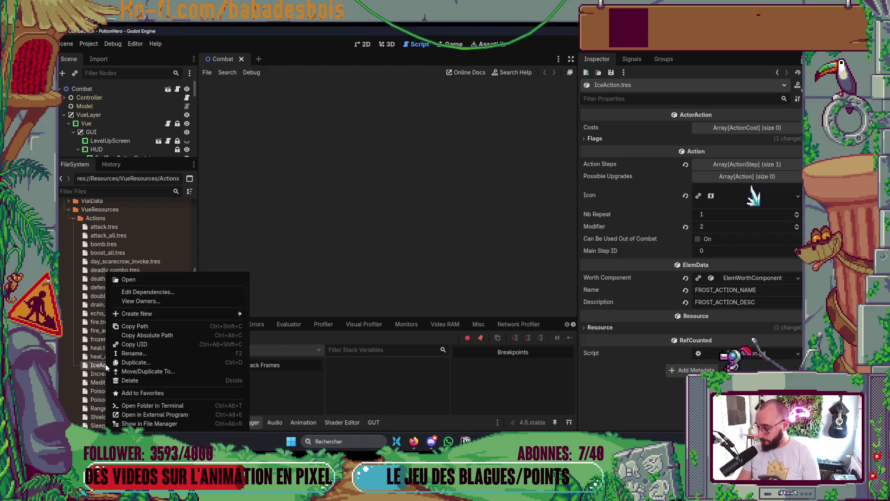
left_click(140, 353)
key("Left")
key("Delete")
type("i")
key("Right")
key("Right")
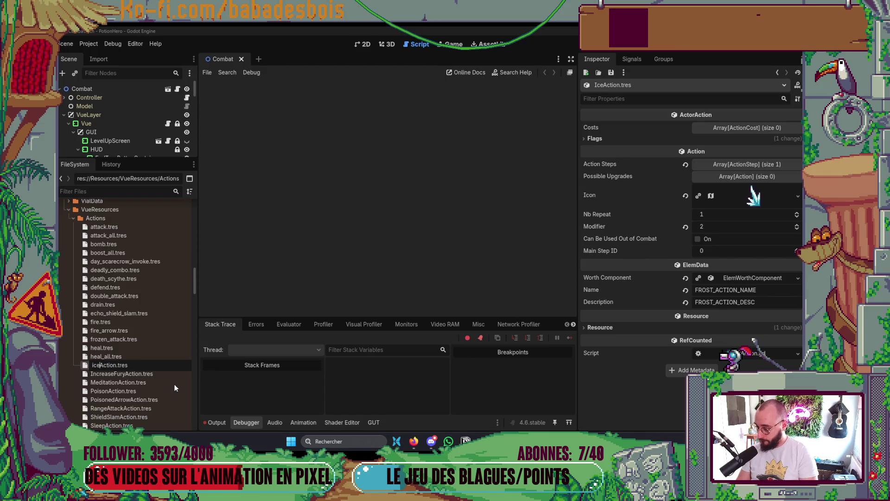
key("ctrl+shift+Right")
key("Delete")
key("Return")
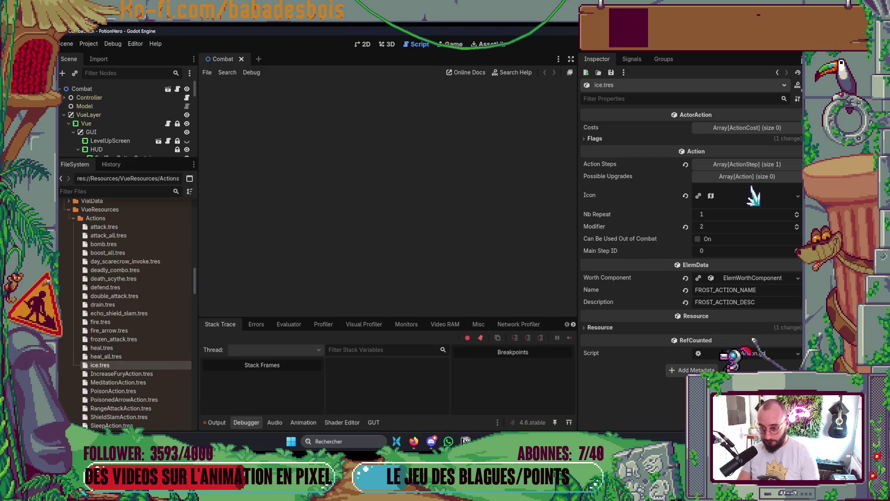
- Switch ice.tres and IncreaseFuryAction.tres to the ActionResource.gd script
left_click(796, 352)
left_click(752, 320)
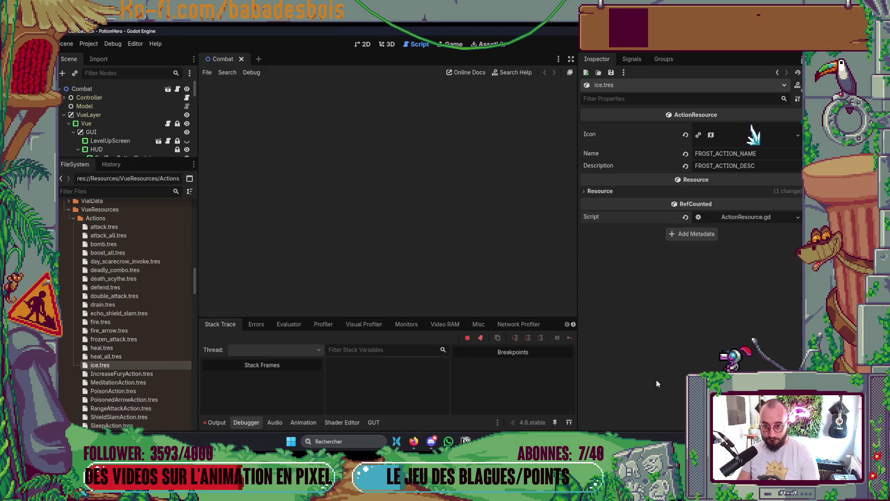
scroll(152, 362, "down", 3)
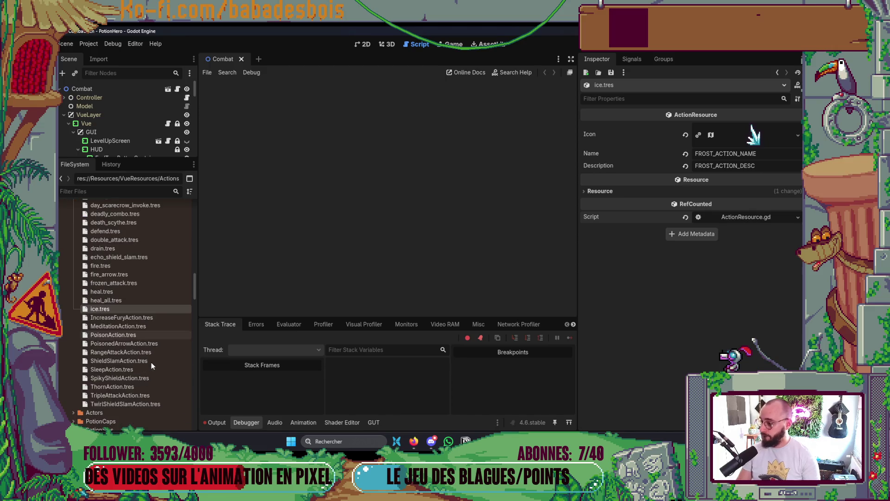
left_click(136, 319)
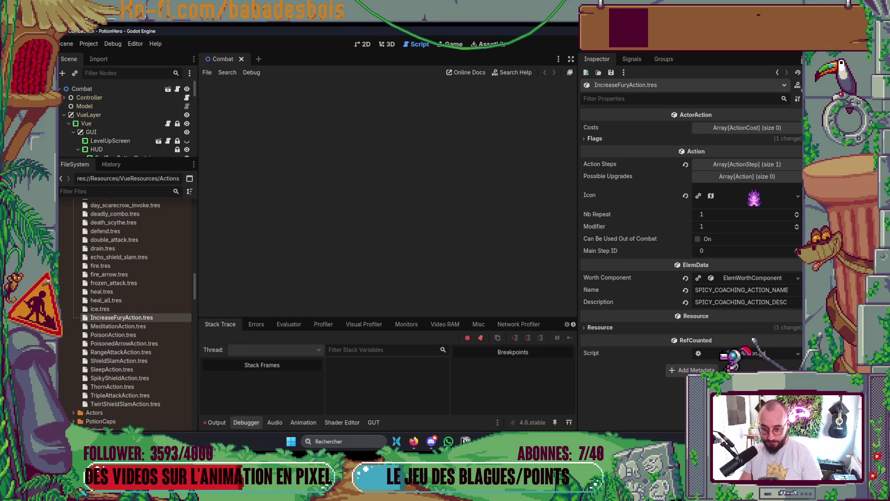
left_click(797, 353)
left_click(747, 325)
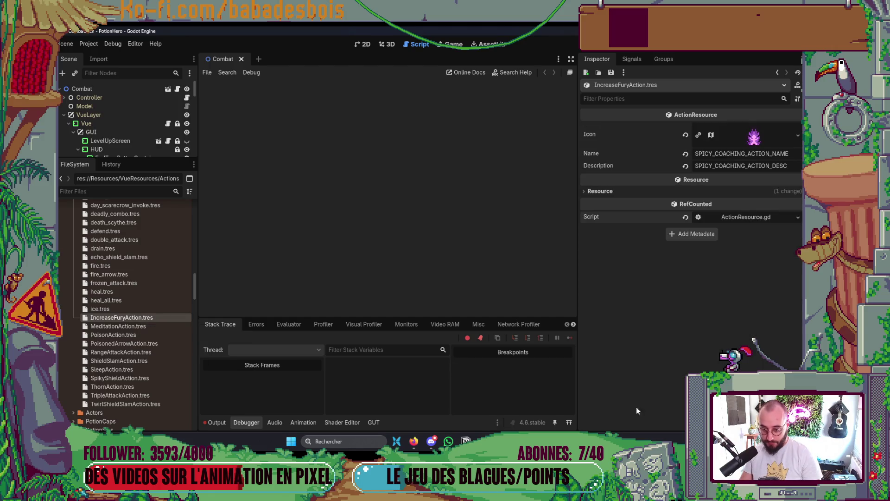
- Rename IncreaseFuryAction.tres to increase_fury.tres, then select MeditationAction.tres
right_click(125, 318)
left_click(158, 354)
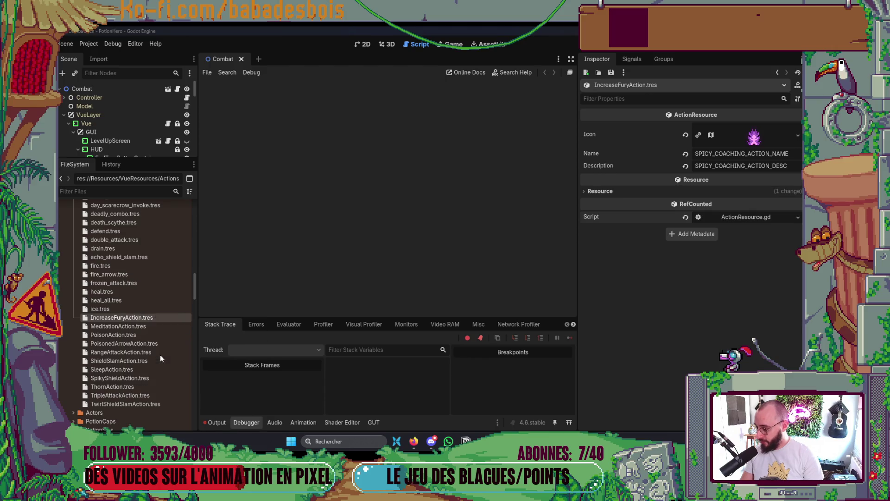
left_click(99, 317)
key("Home")
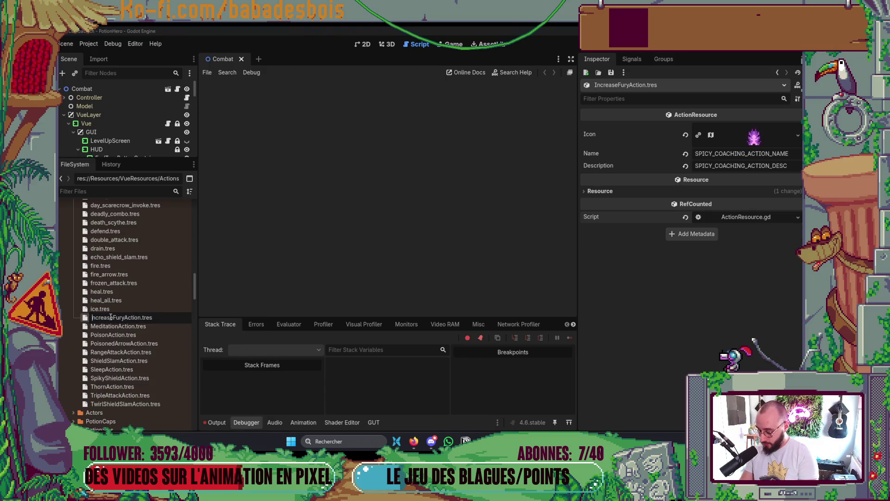
type("_")
key("Delete")
type("f")
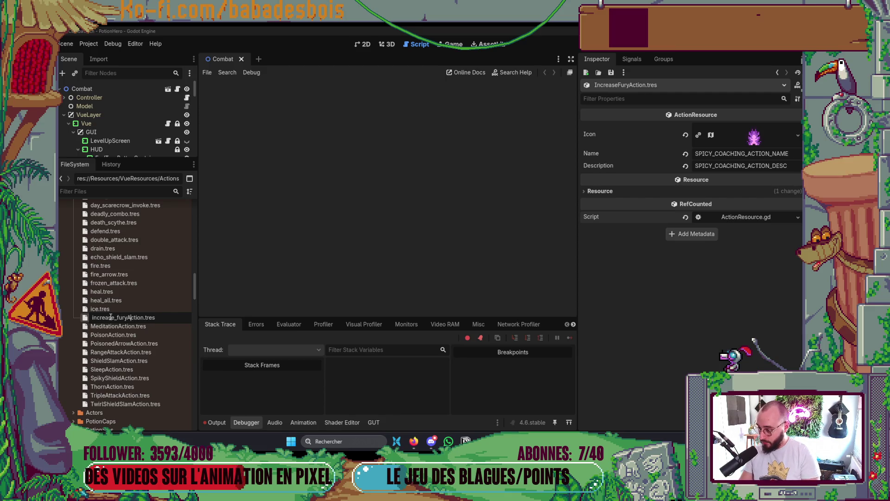
key("Return")
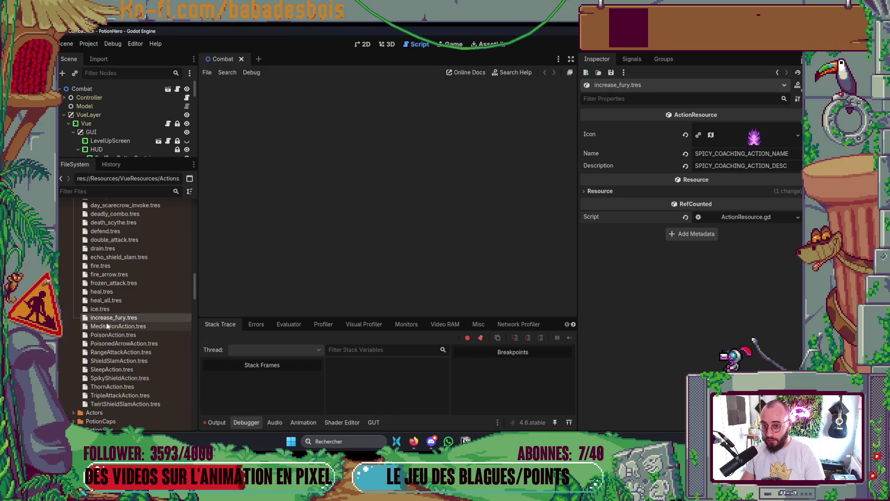
left_click(126, 326)
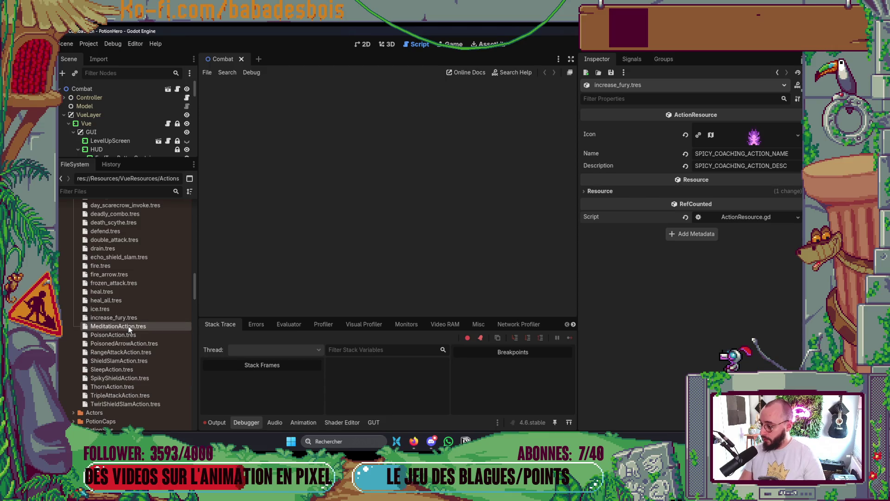
- Rename MeditationAction.tres to meditation.tres and switch it to the ActionResource.gd script
right_click(133, 326)
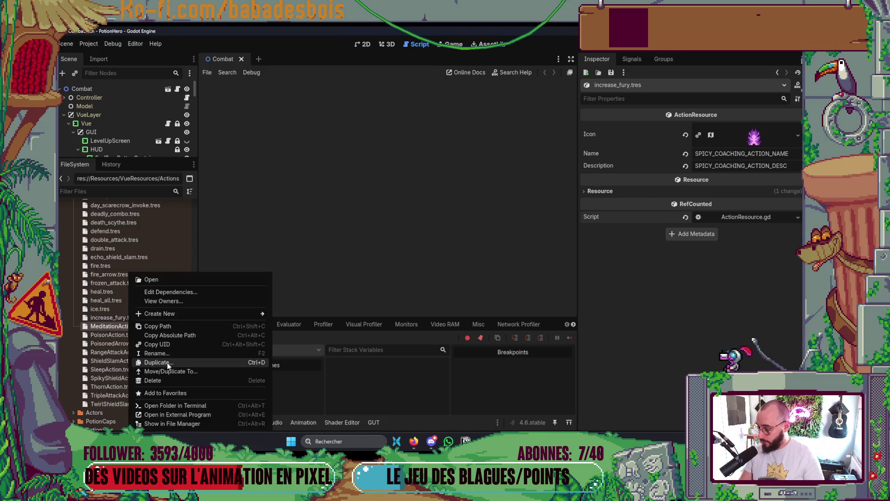
left_click(161, 354)
left_click(97, 327)
key("BackSpace")
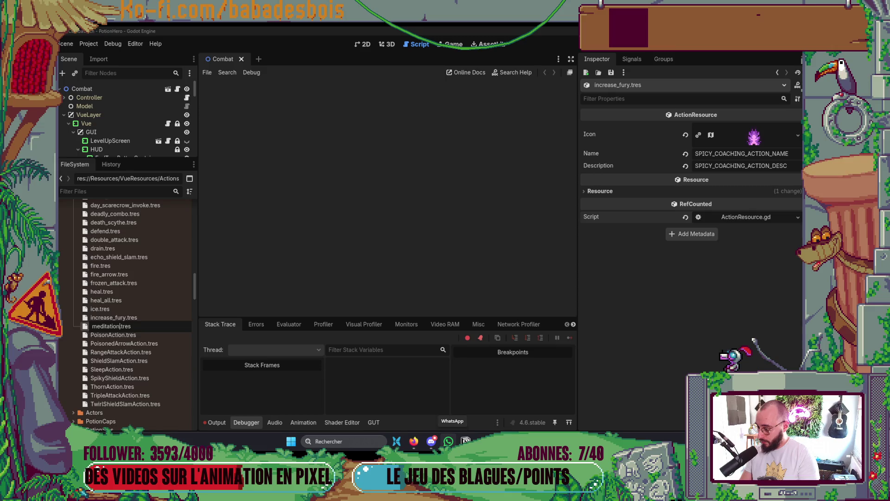
key("Return")
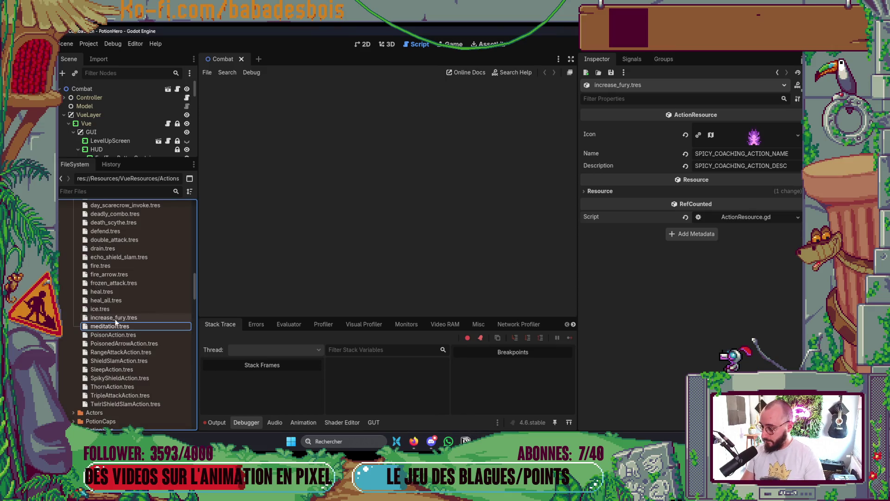
left_click(109, 326)
left_click(798, 354)
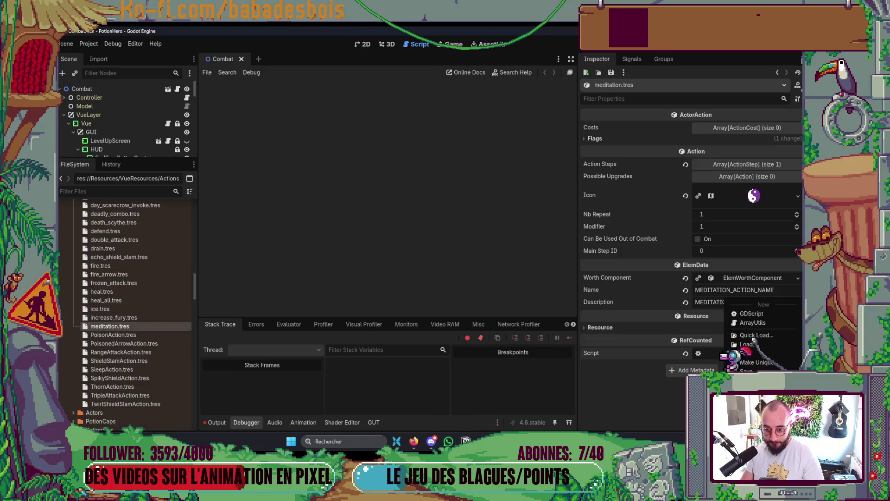
left_click(752, 325)
- Rename PoisonAction.tres to poison.tres and switch it to the ActionResource.gd script
left_click(111, 336)
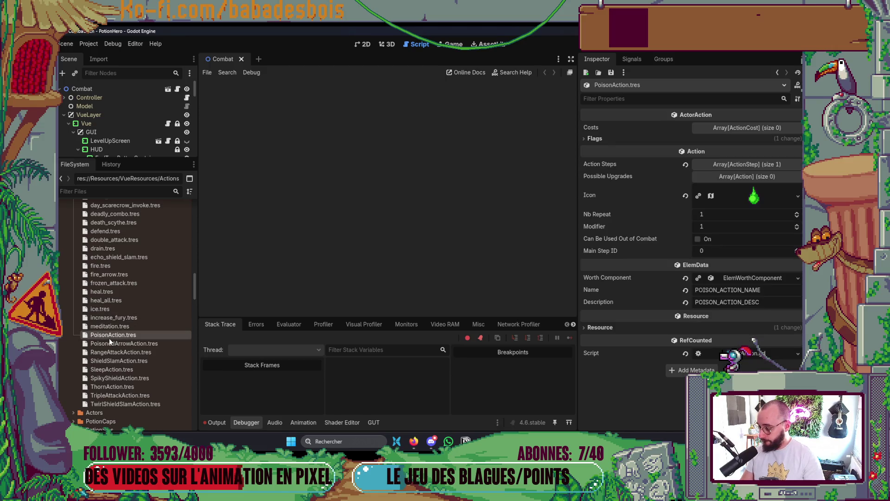
right_click(115, 335)
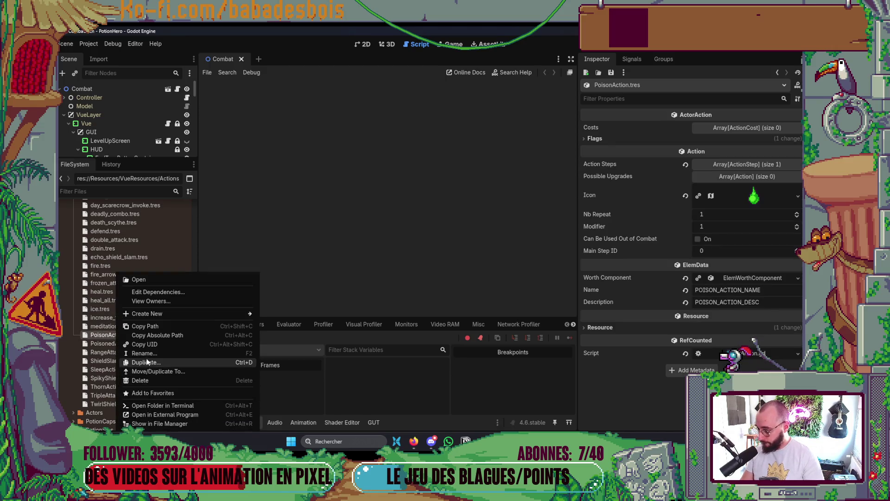
left_click(132, 358)
left_click(92, 335)
key("Delete")
type("p")
key("Right")
key("Right")
key("shift+Right")
key("shift+Right")
key("shift+Right")
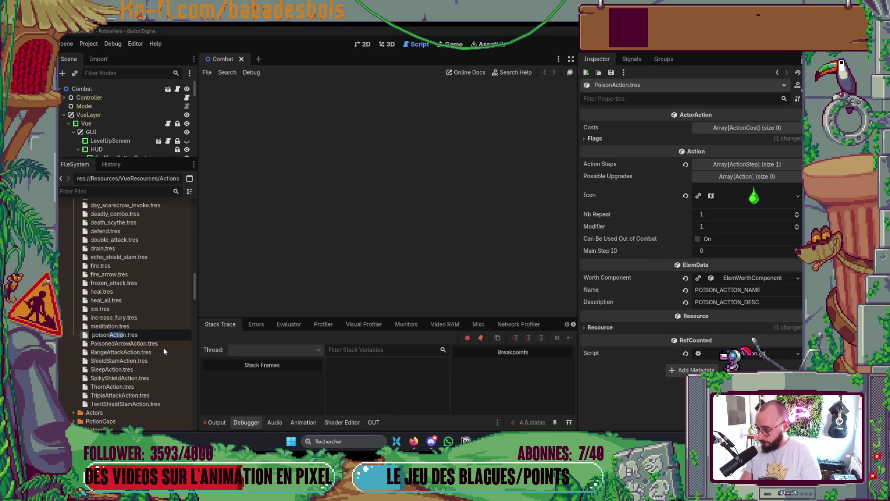
key("Delete")
key("Return")
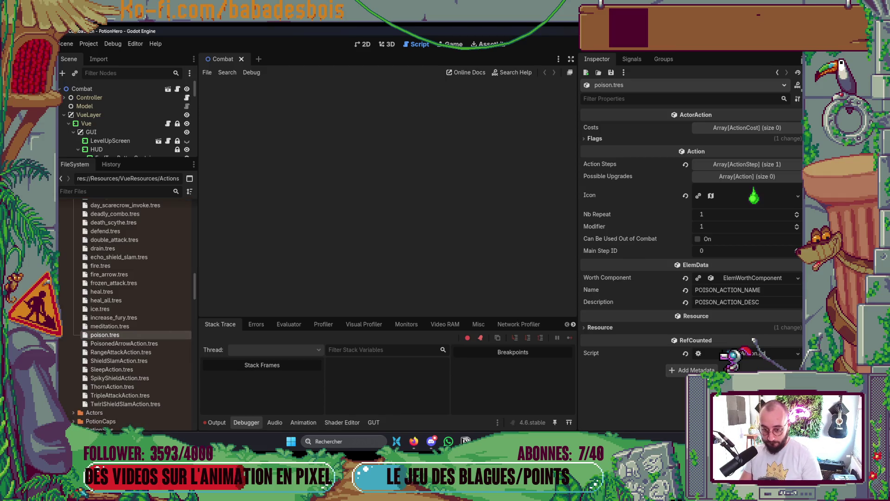
left_click(799, 353)
left_click(748, 344)
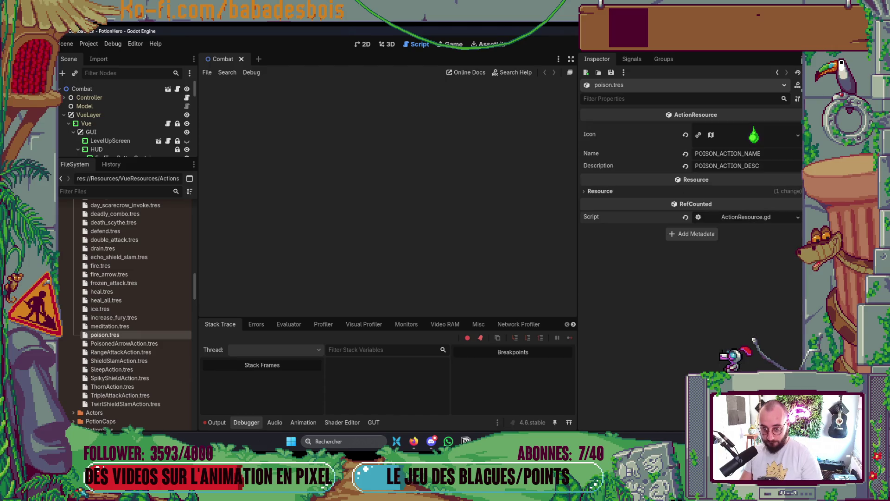
scroll(133, 269, "up", 5)
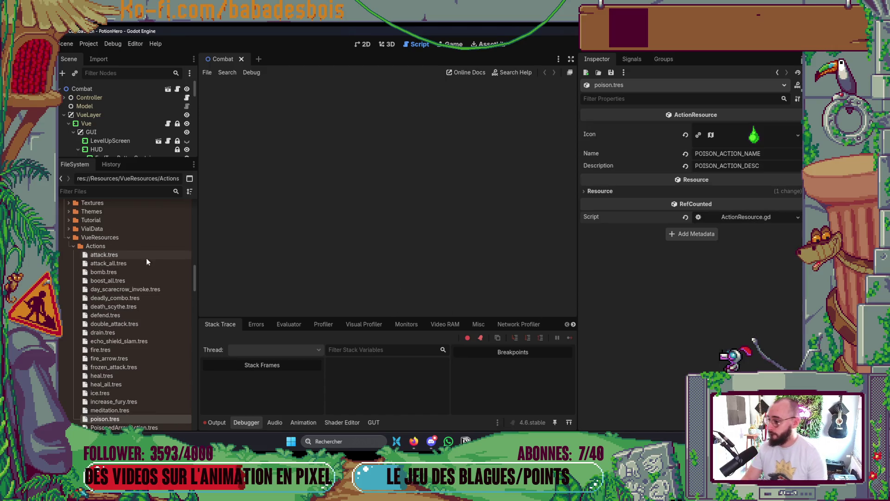
- Rename PoisonedArrowAction.tres to poisoned_arrow.tres
scroll(146, 258, "down", 6)
left_click(130, 316)
scroll(133, 306, "up", 3)
scroll(132, 307, "up", 2)
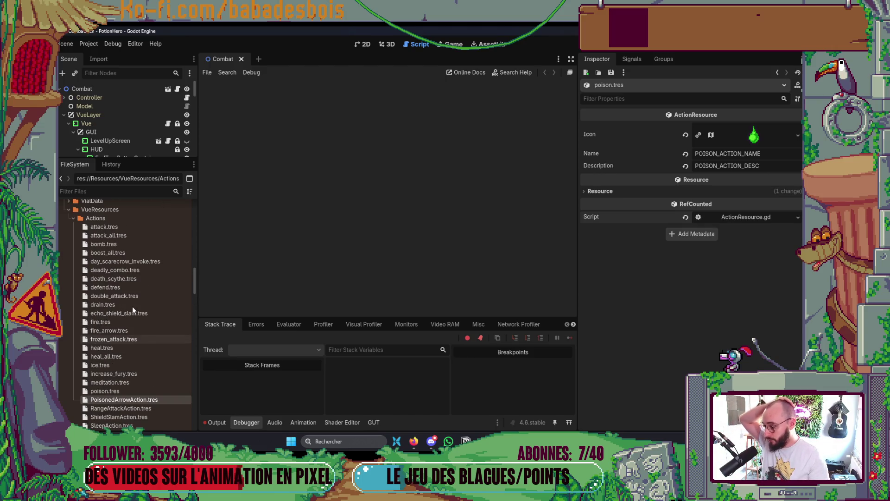
scroll(132, 307, "down", 3)
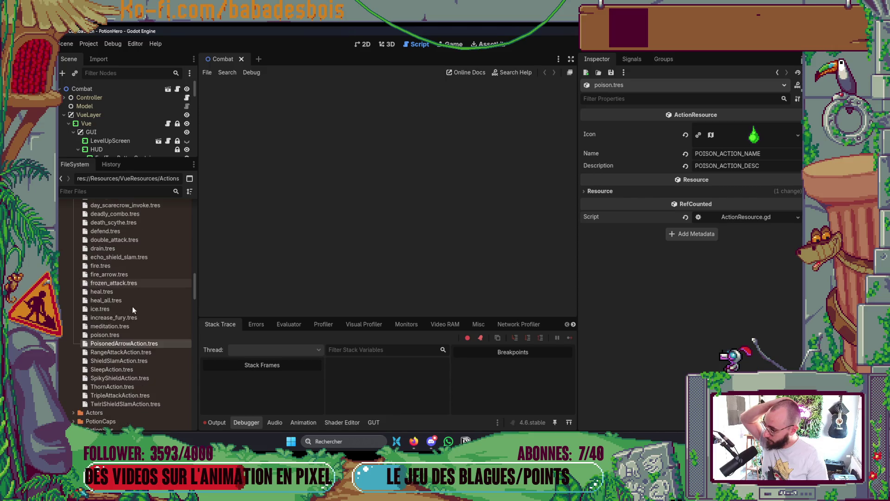
right_click(104, 343)
left_click(127, 353)
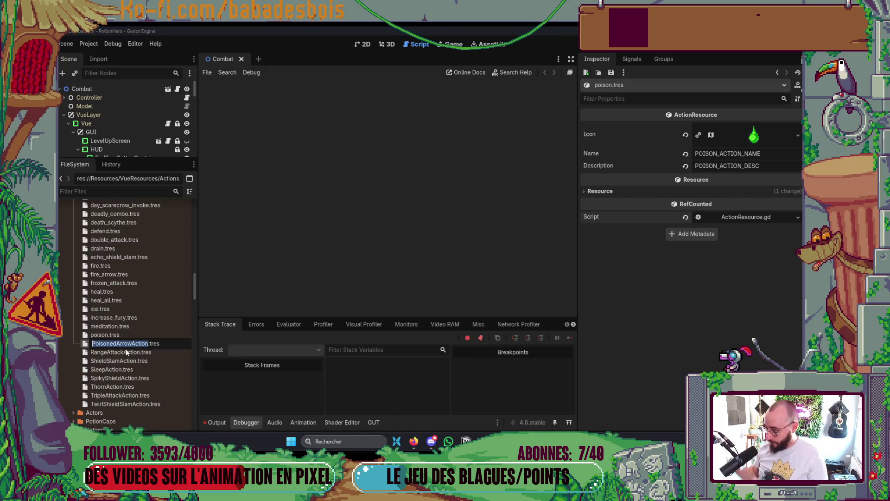
left_click(151, 344)
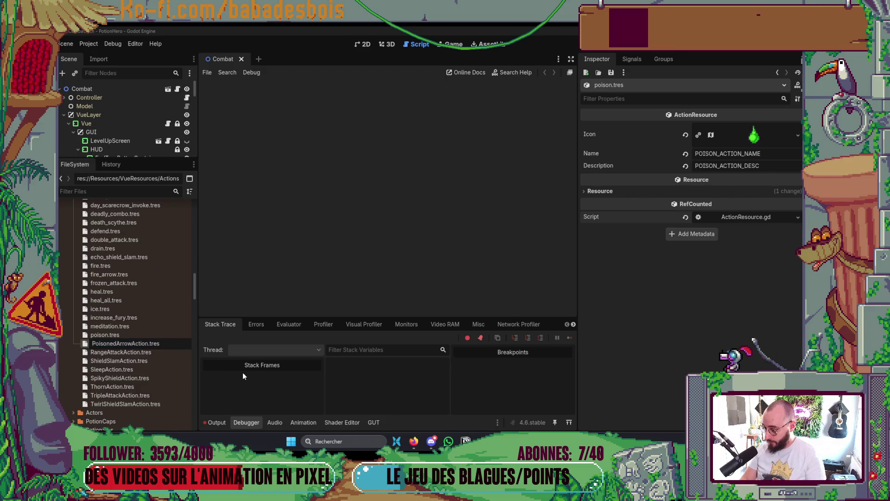
key("F2")
key("shift+Right")
key("shift+Right")
key("shift+Right")
key("BackSpace")
key("BackSpace")
type("_a")
key("Home")
key("Delete")
type("p")
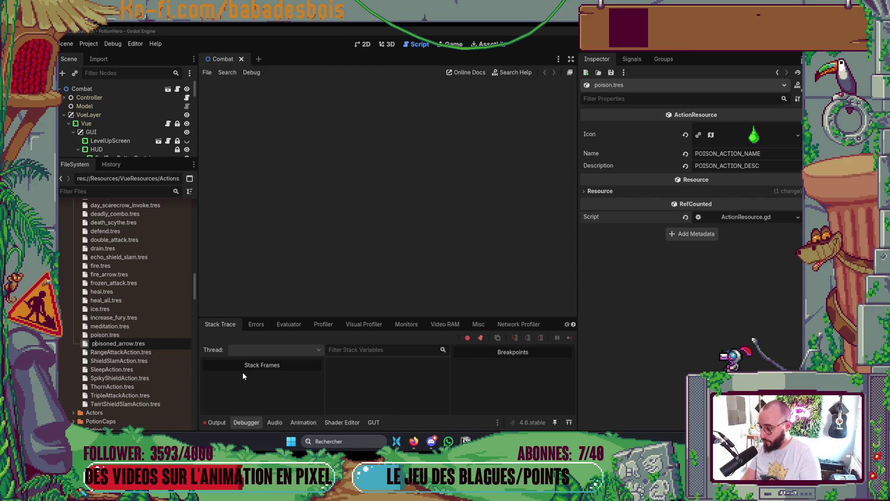
key("Return")
- Switch poisoned_arrow.tres to the ActionResource.gd script
left_click(139, 343)
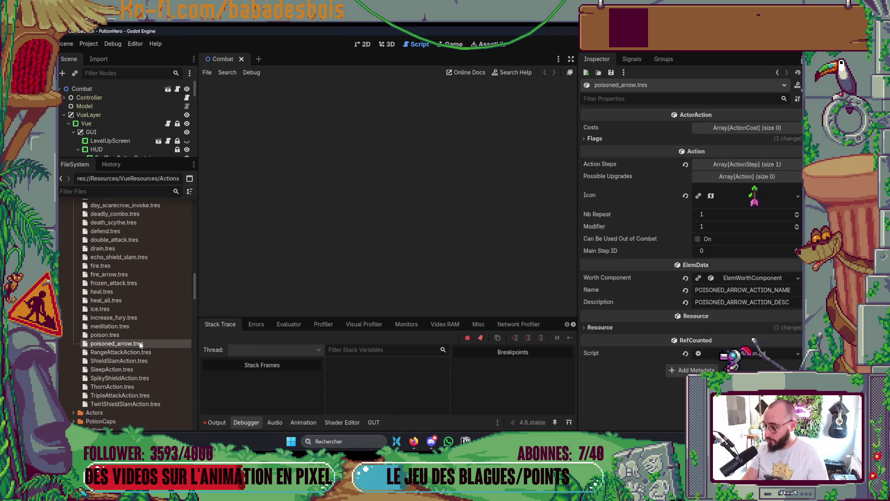
left_click(794, 357)
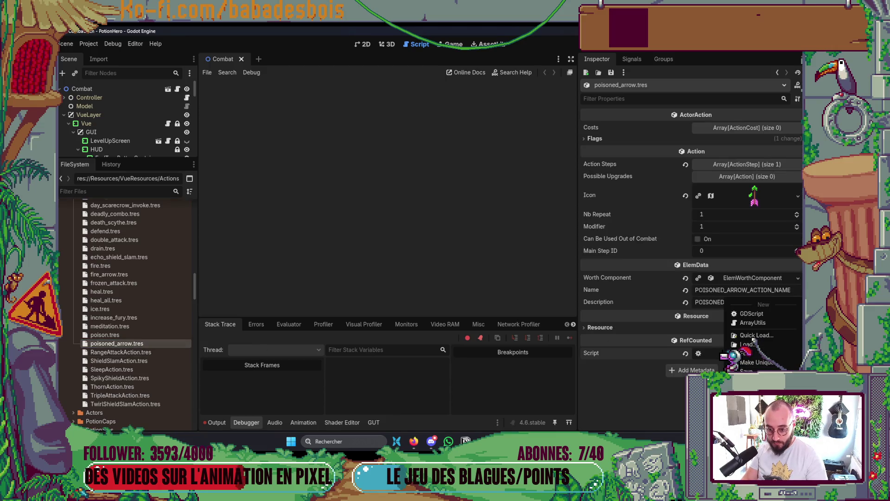
left_click(788, 345)
left_click(124, 336)
left_click(121, 343)
- Switch RangeAttackAction.tres to the ActionResource.gd script and rename it arrow.tres
left_click(116, 353)
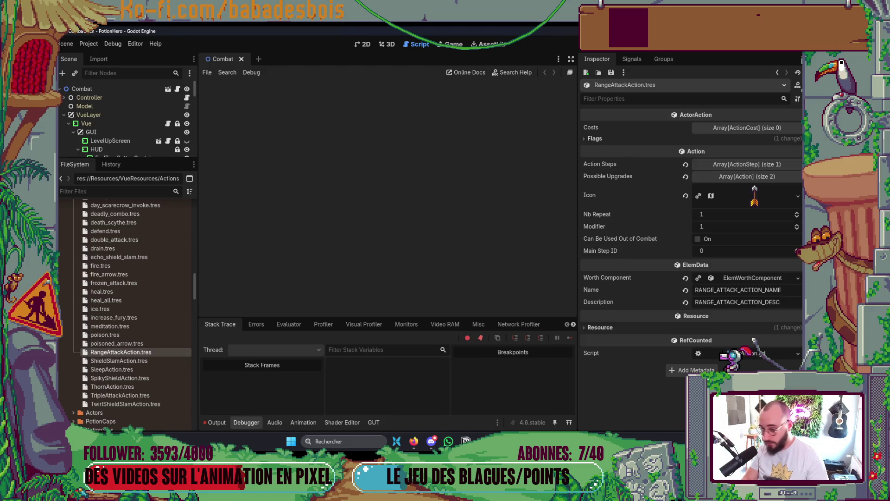
left_click(798, 353)
left_click(751, 389)
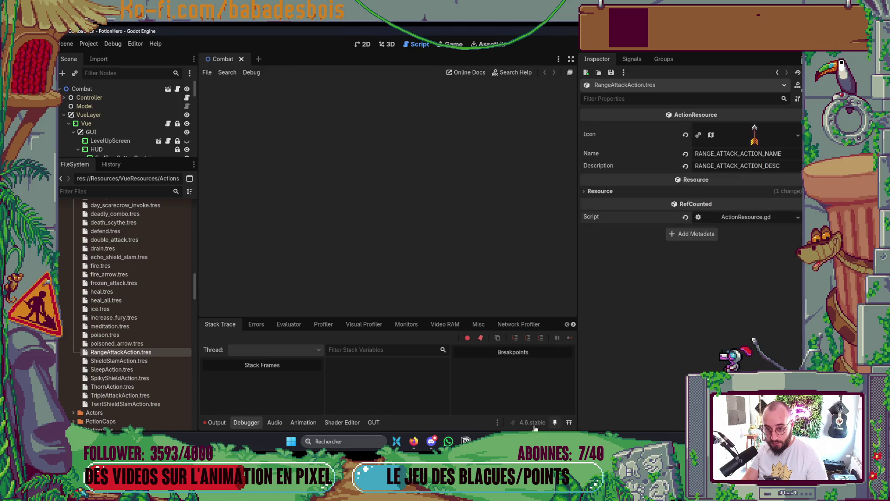
right_click(121, 355)
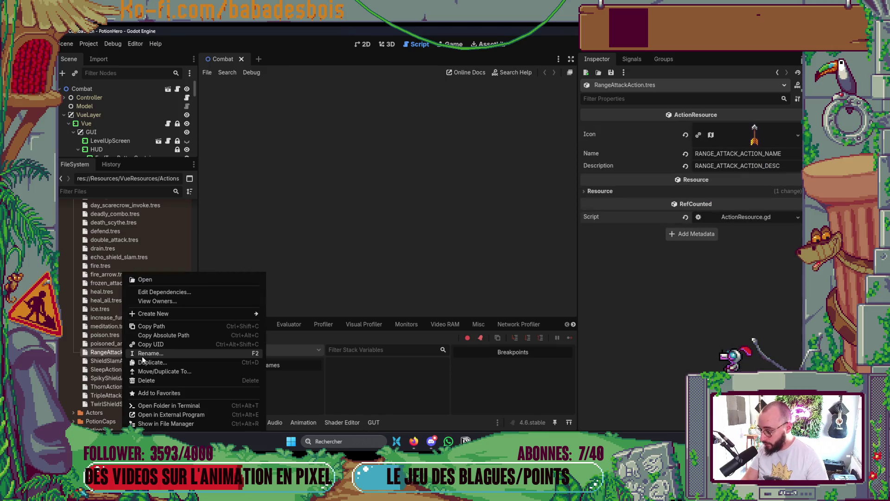
left_click(142, 356)
type("arrow")
key("Return")
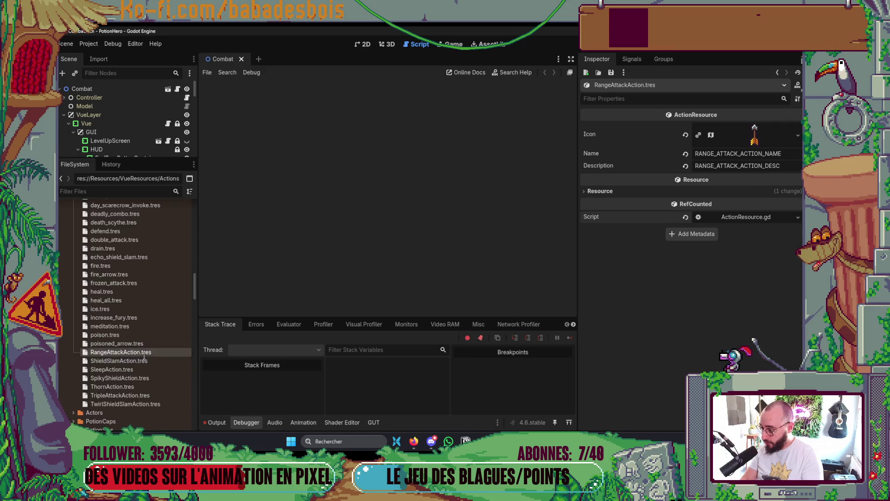
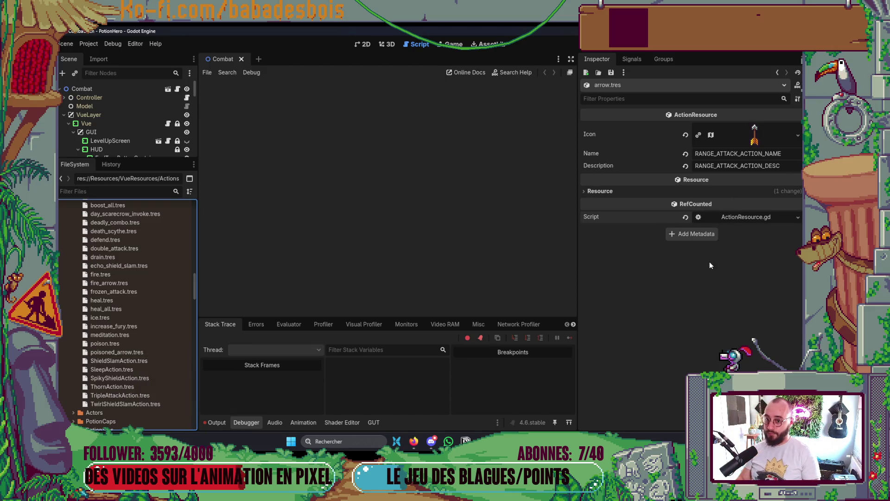
- Check the terminal and the Neovim file finder, then return to the Godot editor
key("alt+Tab")
key("alt+Tab")
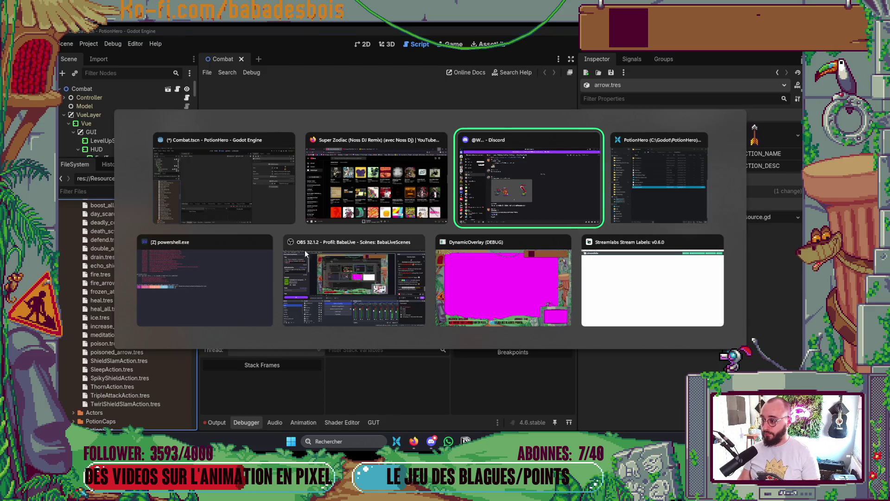
left_click(255, 279)
key("alt+Tab")
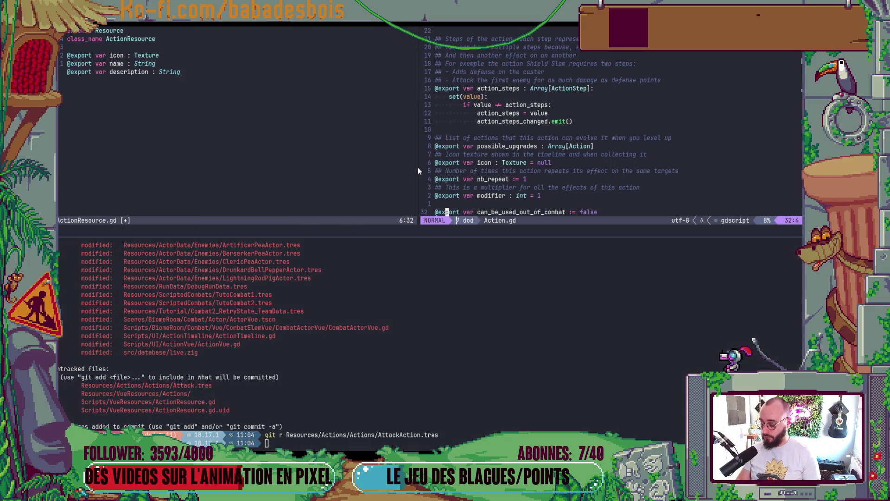
key("space")
key("f")
key("f")
key("Escape")
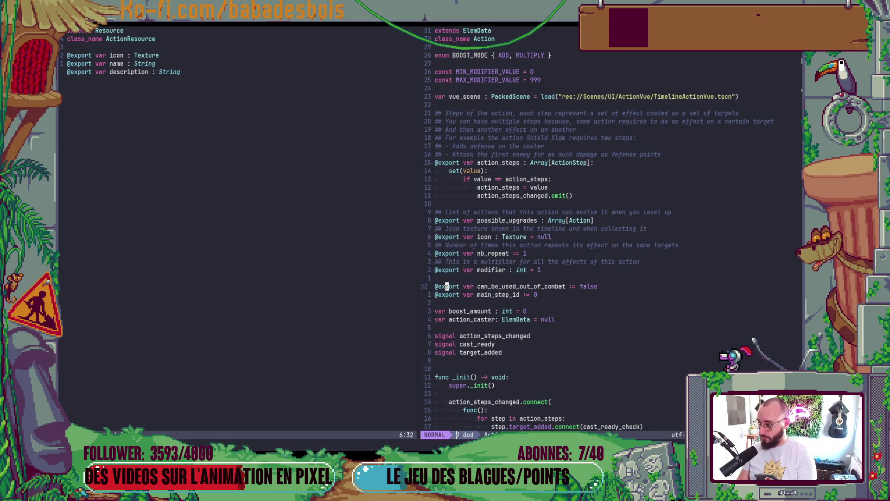
key("space")
key("f")
key("f")
type("T")
key("Escape")
key("alt+Tab")
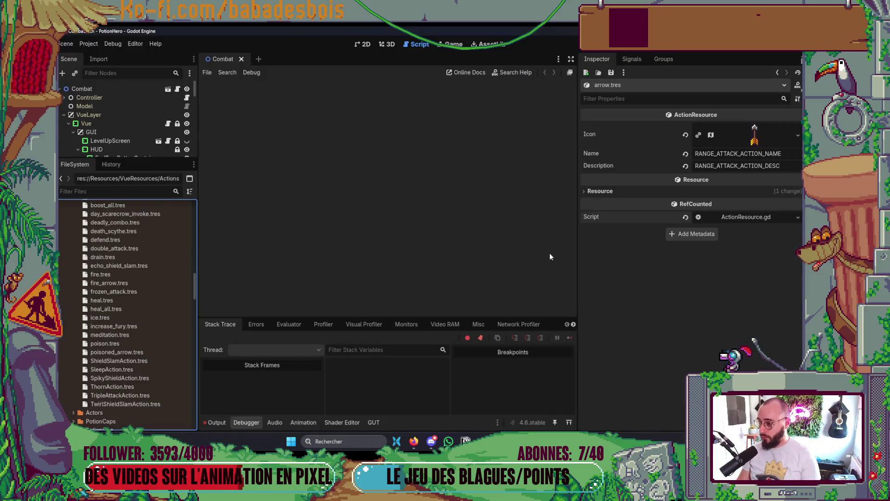
- Rename ShieldSlamAction.tres to shield_slam.tres and bring up its Script options in the Inspector
right_click(140, 362)
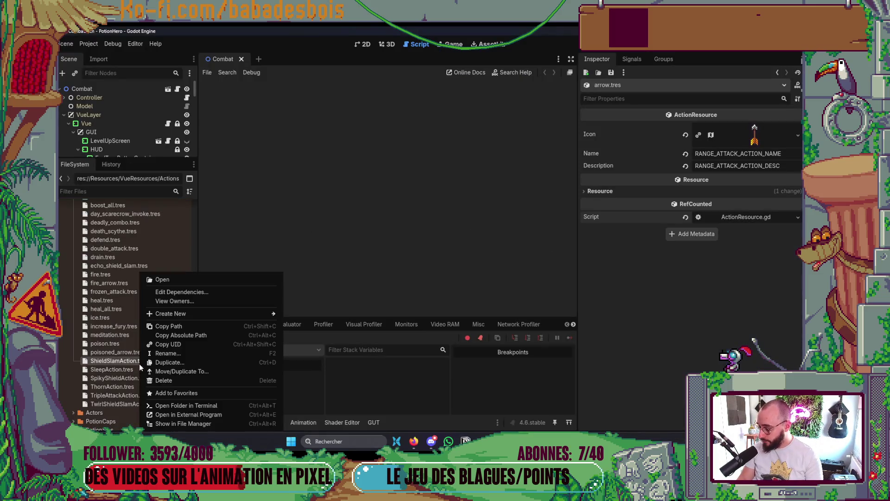
left_click(179, 353)
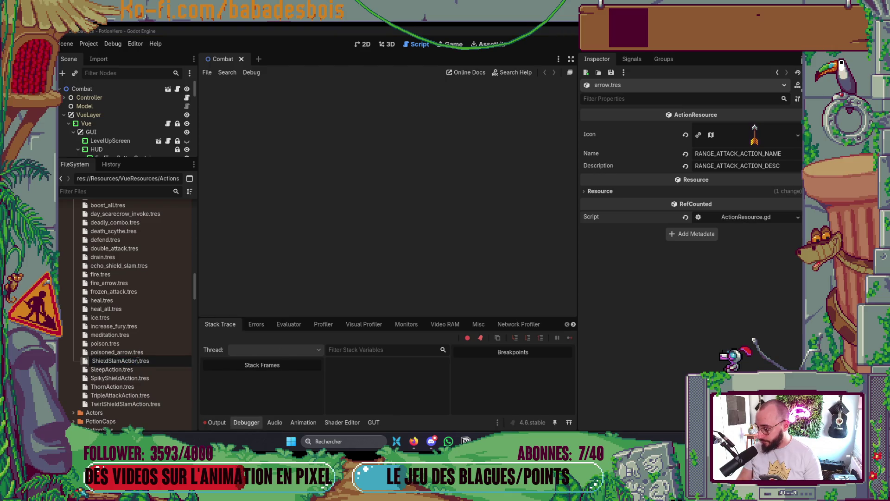
key("BackSpace")
key("BackSpace")
key("BackSpace")
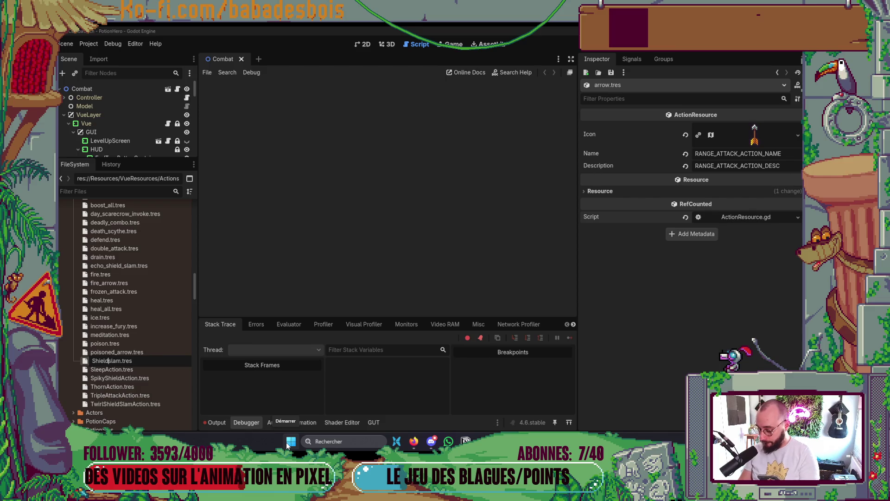
key("Escape")
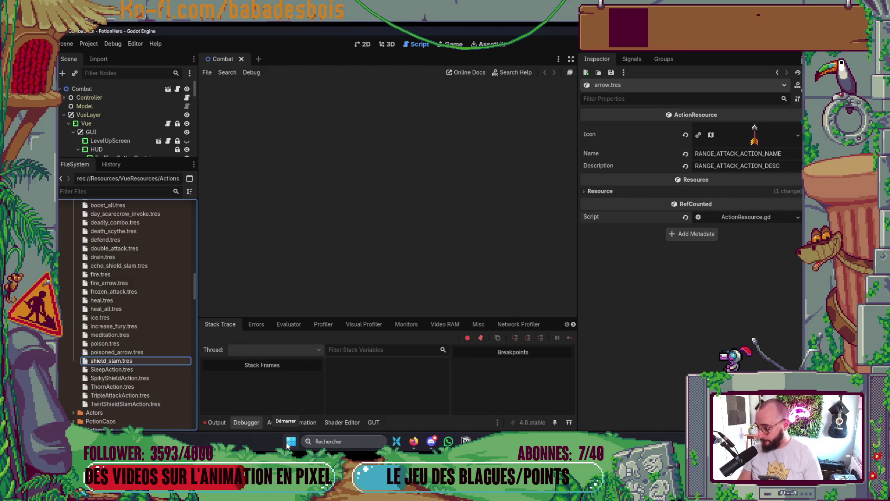
left_click(168, 360)
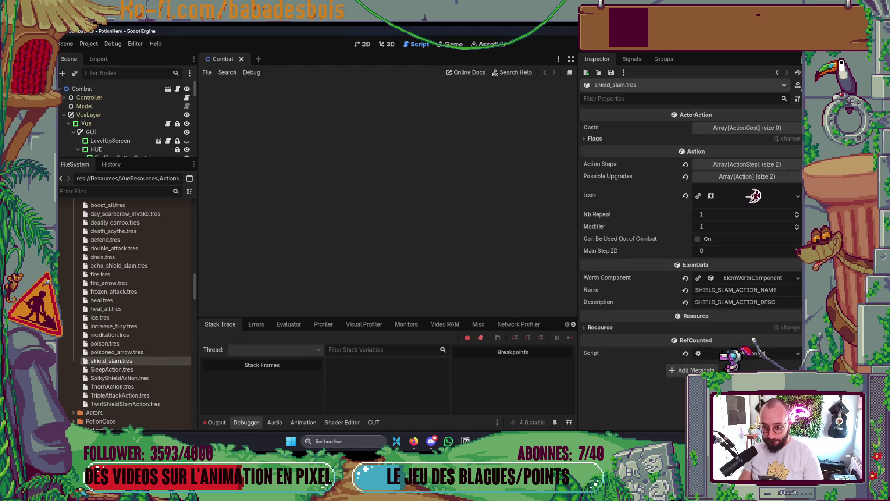
left_click(799, 354)
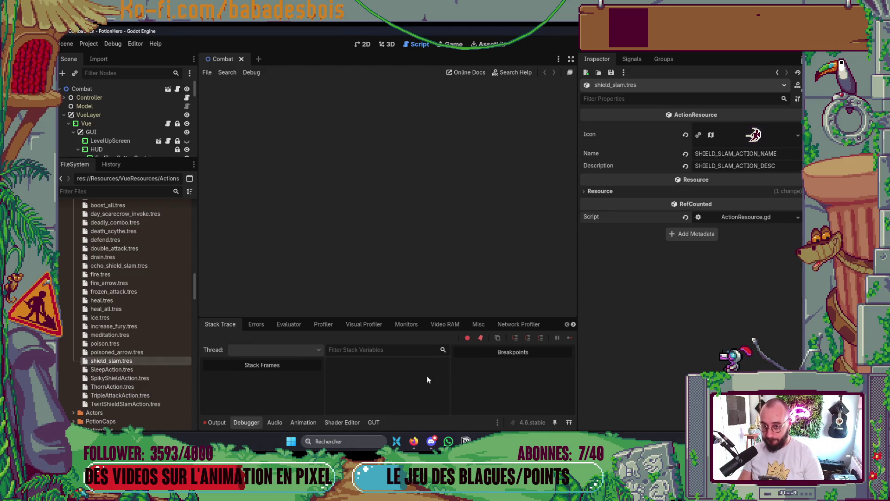
- Start the Four (Remix) album playing in the browser
right_click(144, 367)
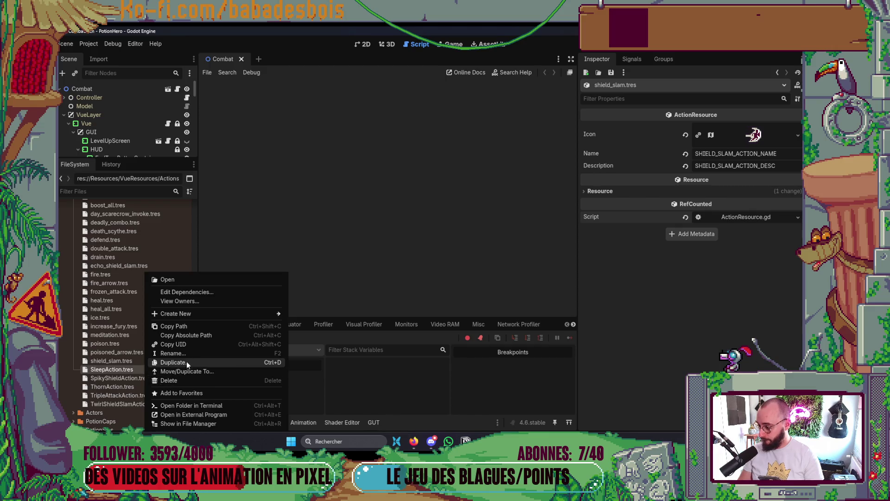
key("alt+Tab")
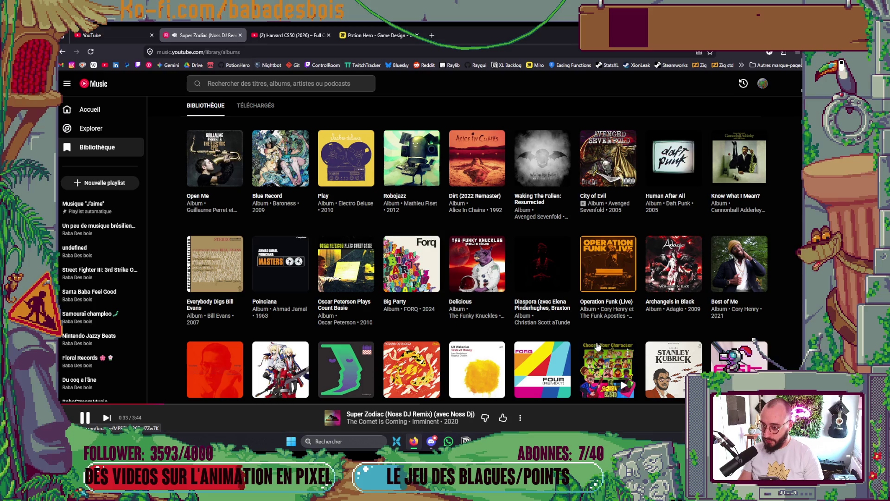
scroll(598, 352, "down", 3)
left_click(565, 229)
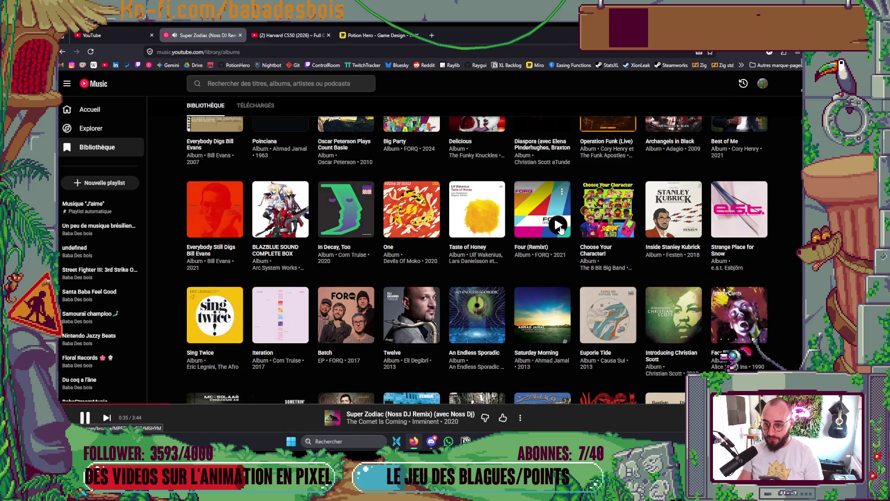
key("alt+Tab")
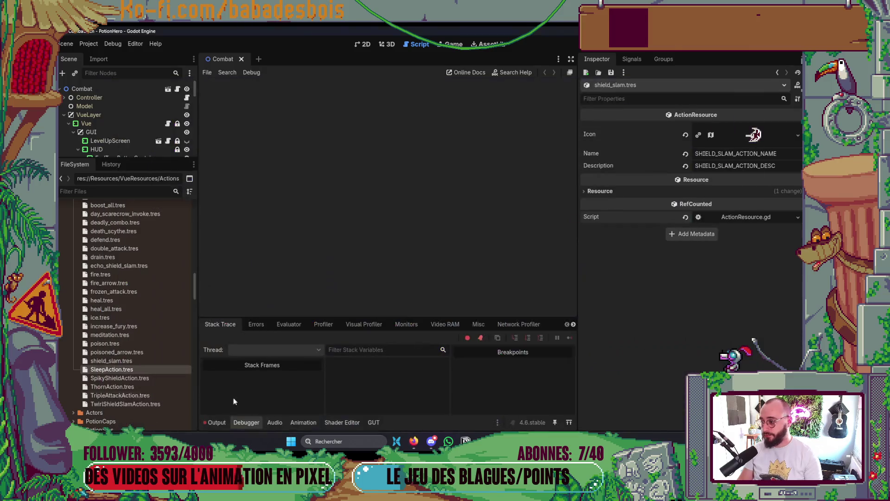
- Set SleepAction.tres's script to ActionResource.gd and rename the file to sleep.tres
left_click(133, 369)
left_click(753, 353)
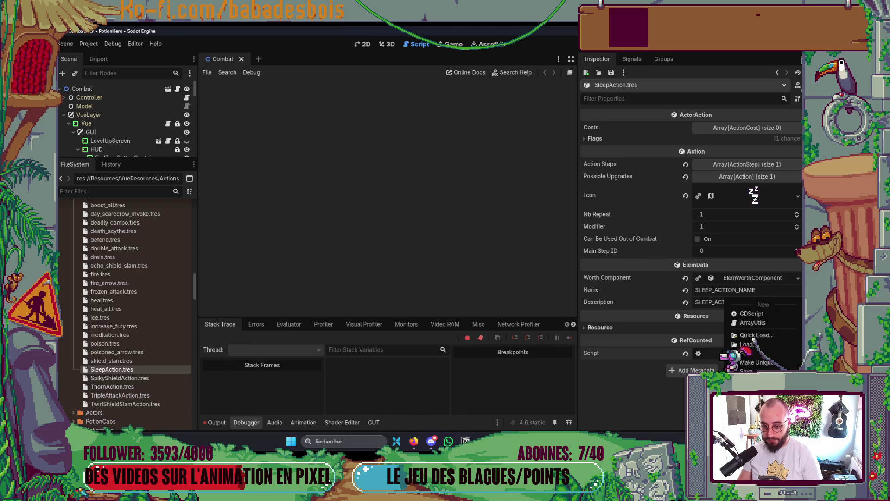
left_click(753, 342)
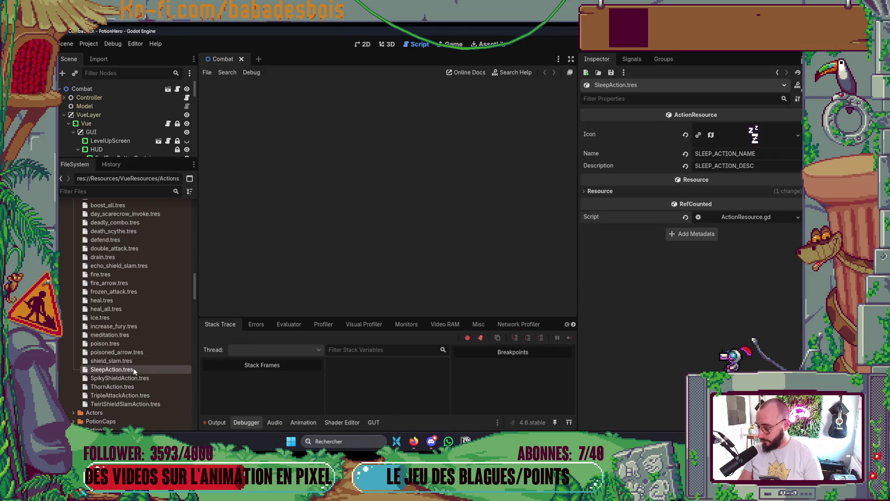
right_click(133, 369)
left_click(175, 354)
left_click(125, 370)
key("BackSpace")
key("BackSpace")
key("BackSpace")
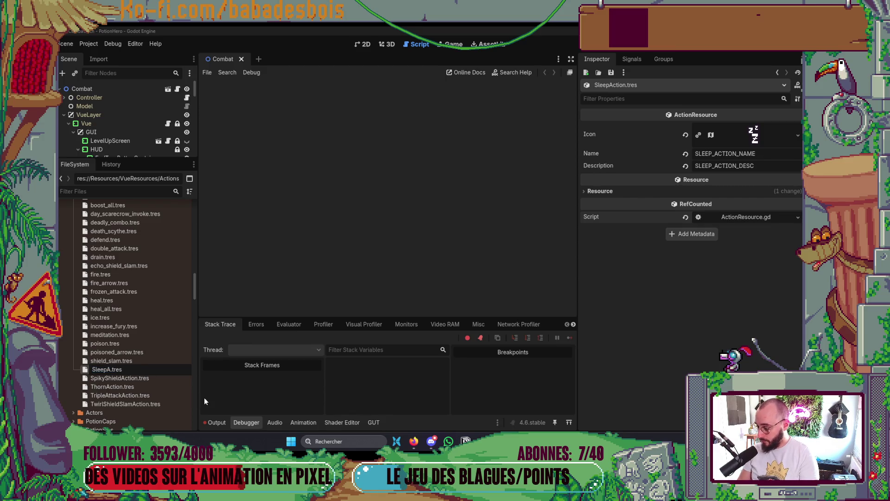
key("Home")
type("s")
key("Return")
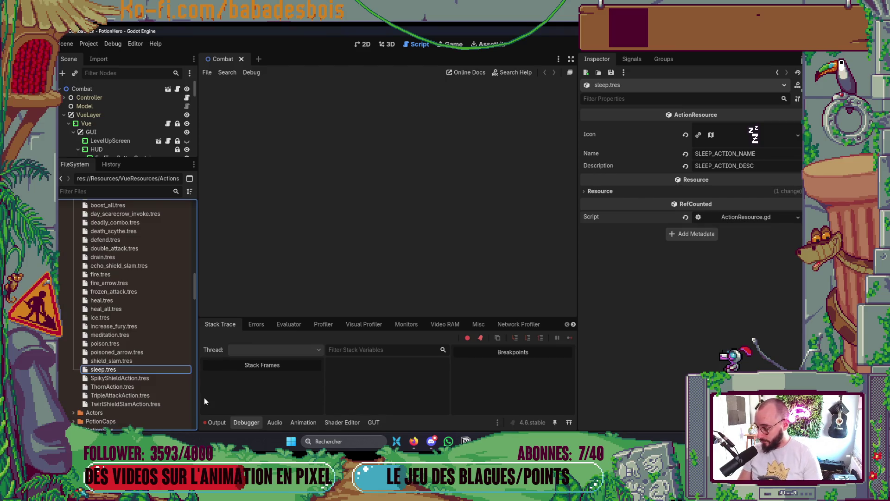
- Set SpikyShieldAction.tres's script to ActionResource.gd and rename it spiky_shield.tres
left_click(118, 377)
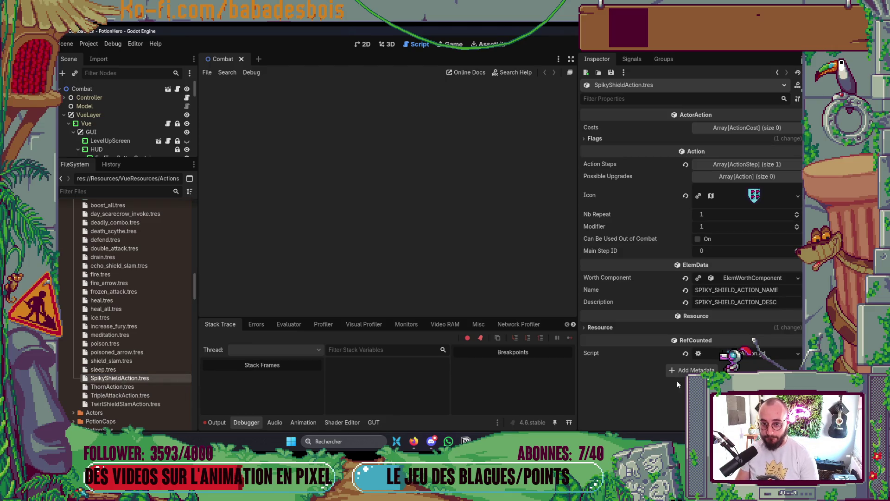
left_click(798, 353)
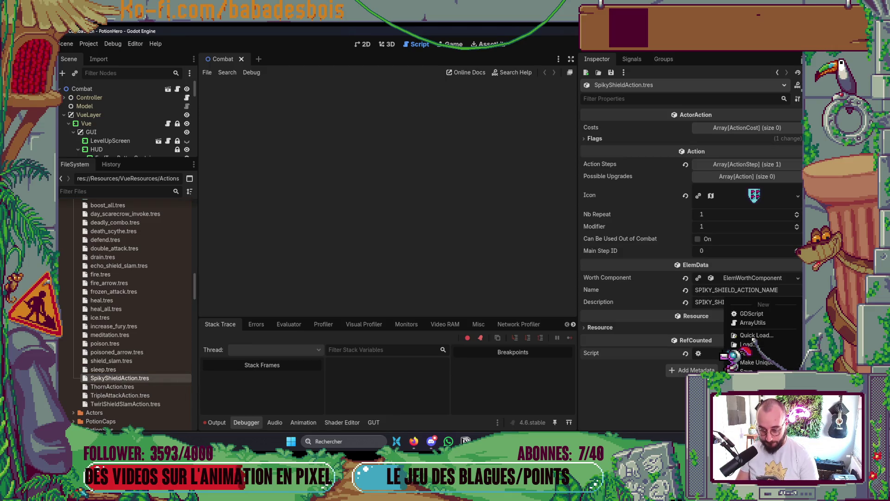
left_click(746, 353)
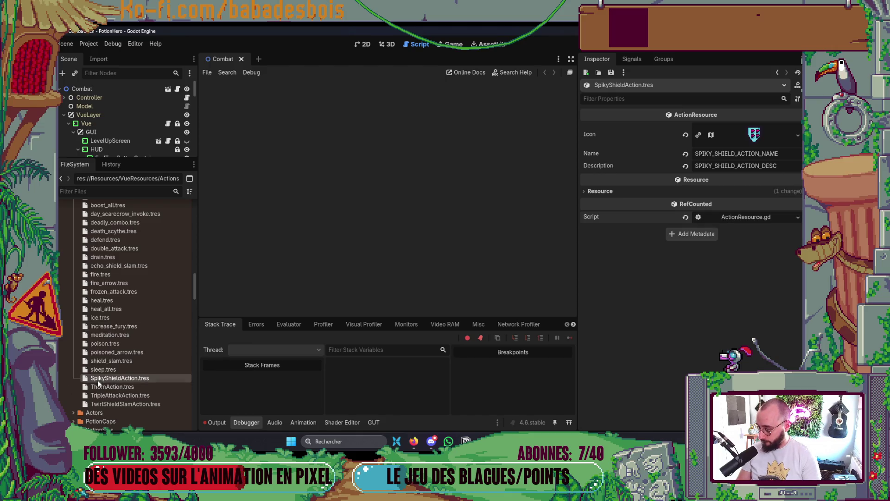
right_click(97, 380)
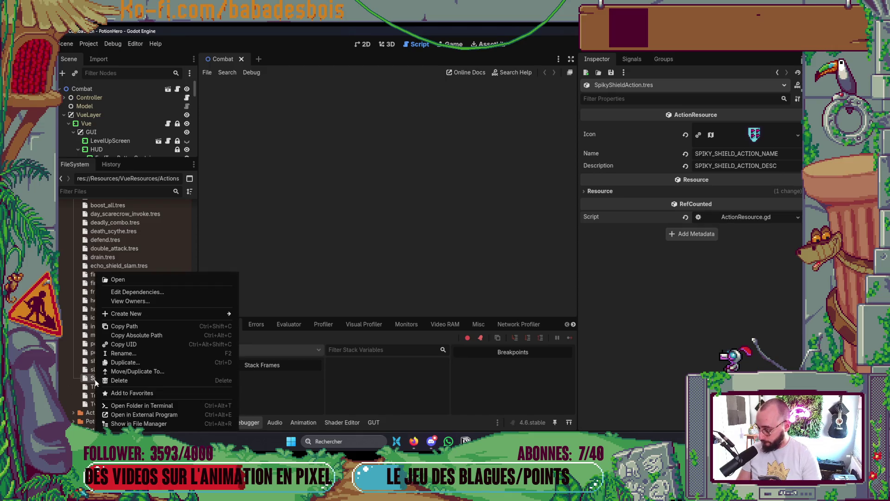
left_click(123, 354)
key("Home")
key("Delete")
type("spiky")
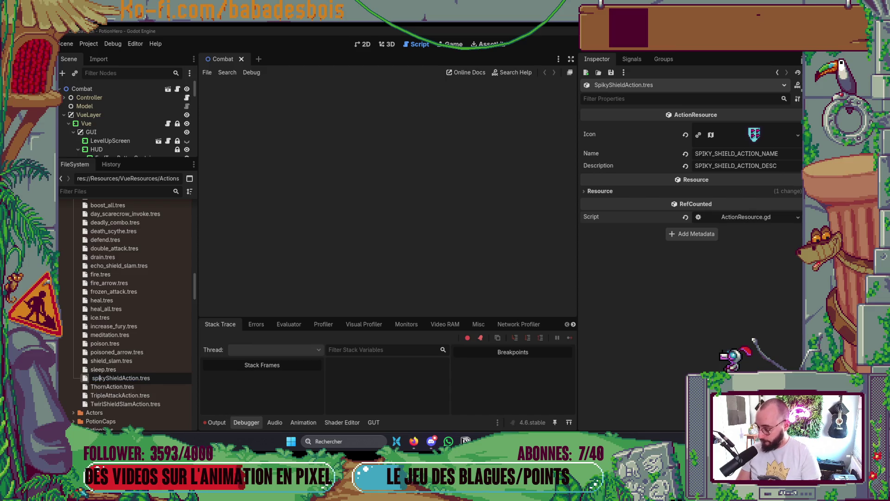
type("_")
key("Delete")
type("s")
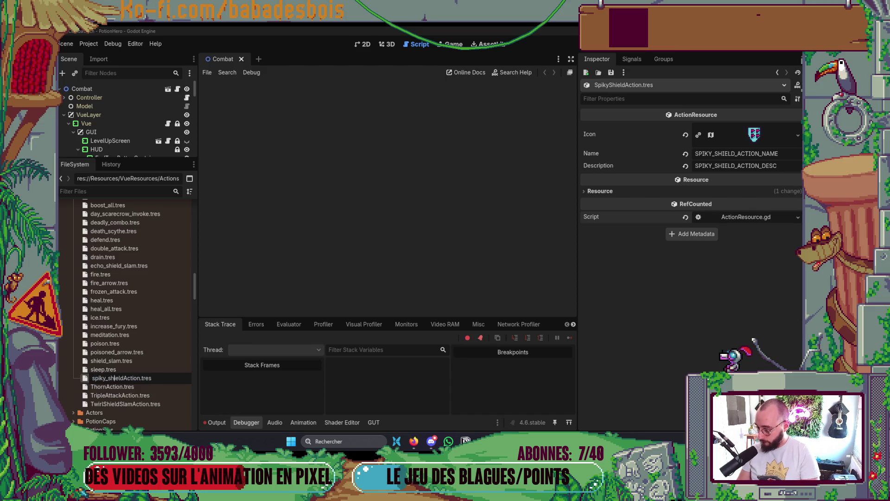
key("Delete")
key("Delete")
key("Delete")
key("Return")
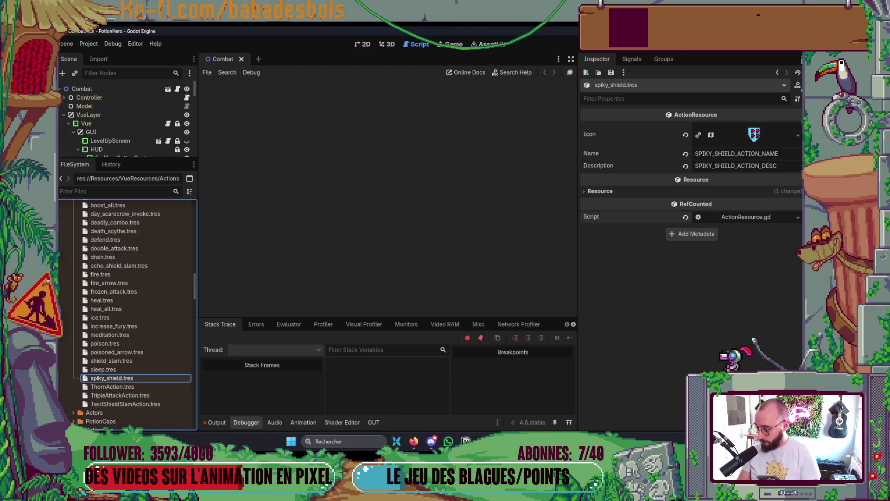
- Set ThornAction.tres's script to ActionResource.gd and rename it thorn.tres
left_click(122, 386)
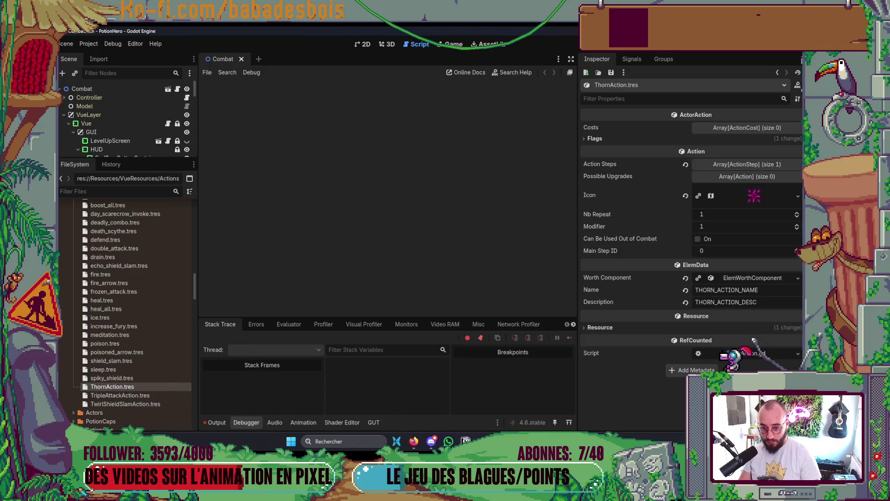
left_click(753, 340)
left_click(754, 341)
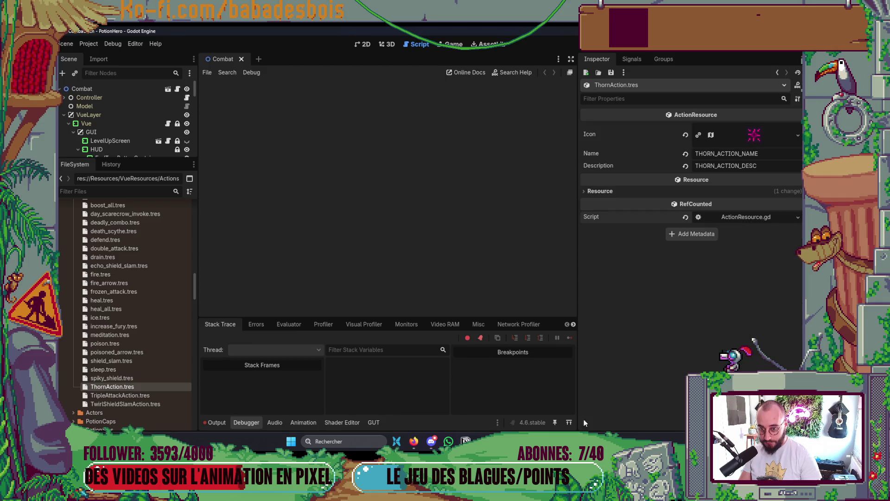
right_click(116, 388)
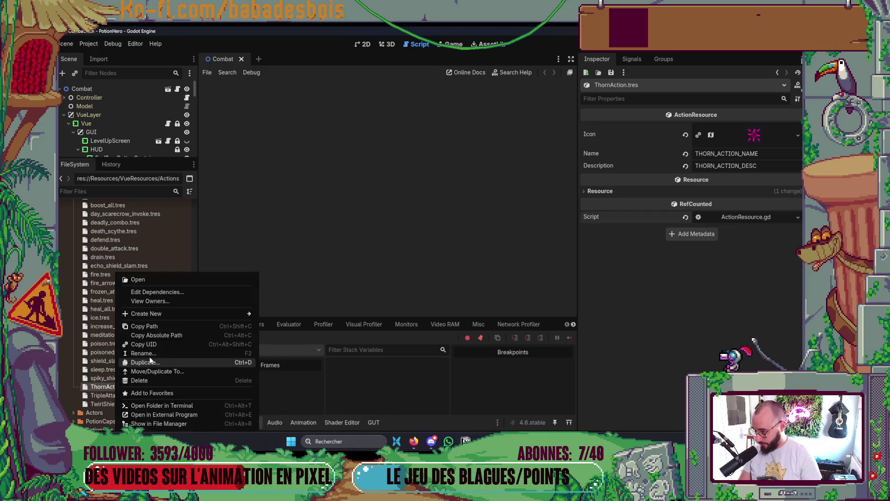
left_click(143, 353)
left_click(95, 390)
key("Delete")
type("thornAction.tres")
key("ctrl+shift+Right")
key("Left")
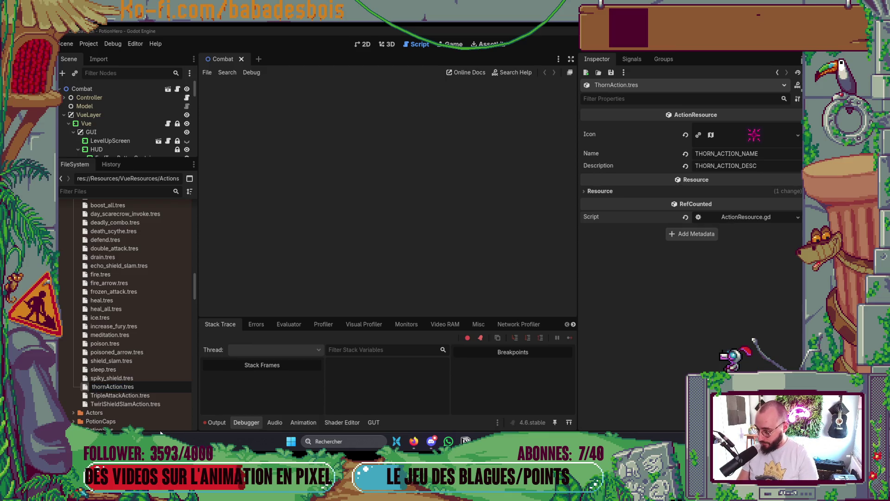
key("Delete")
key("Delete")
key("Delete")
key("Return")
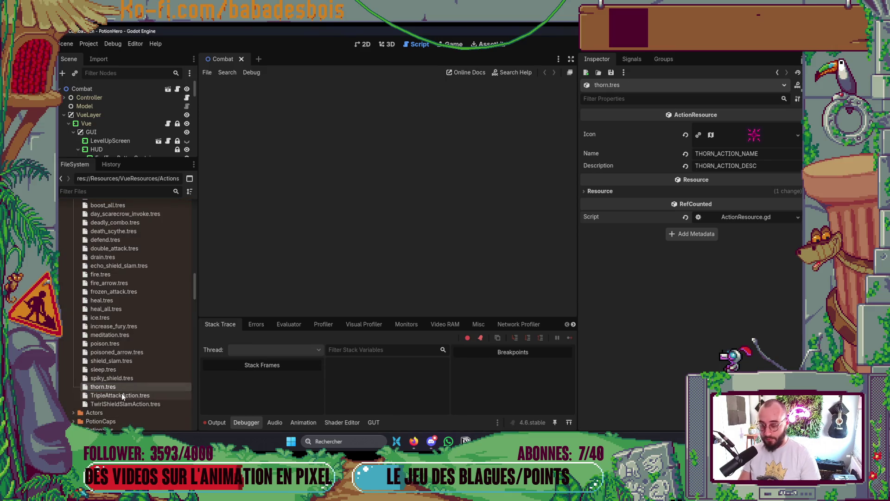
- Set TripleAttackAction.tres's script to ActionResource.gd and rename it triple_attack.tres
left_click(128, 394)
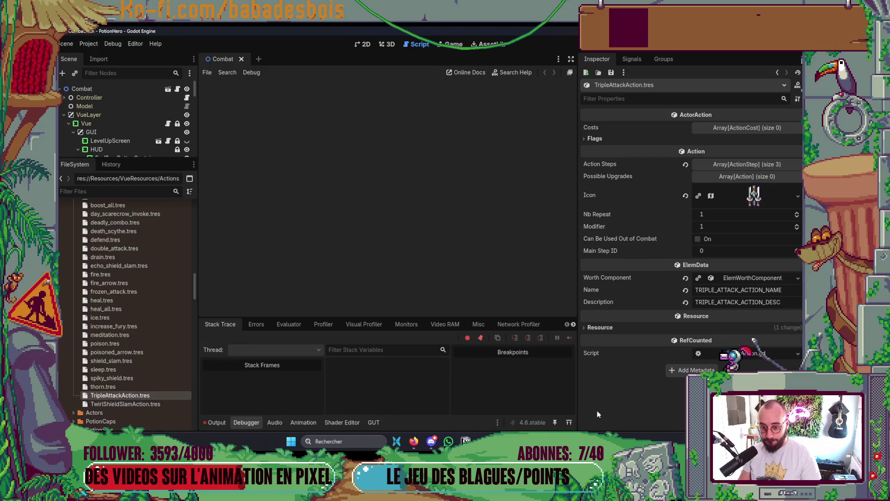
left_click(798, 353)
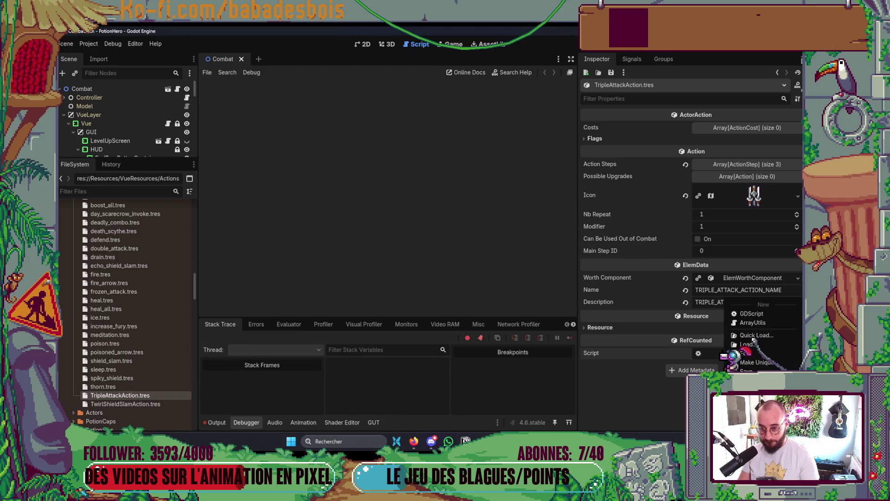
left_click(753, 390)
right_click(135, 396)
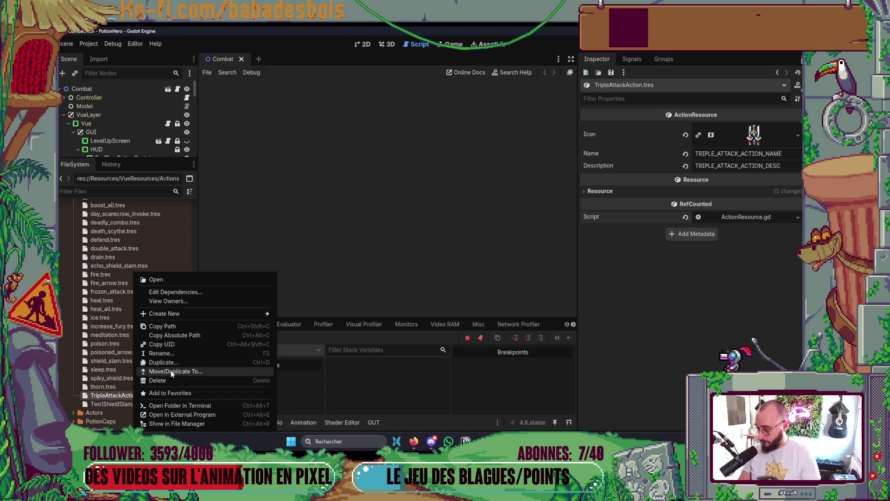
left_click(162, 354)
left_click(94, 395)
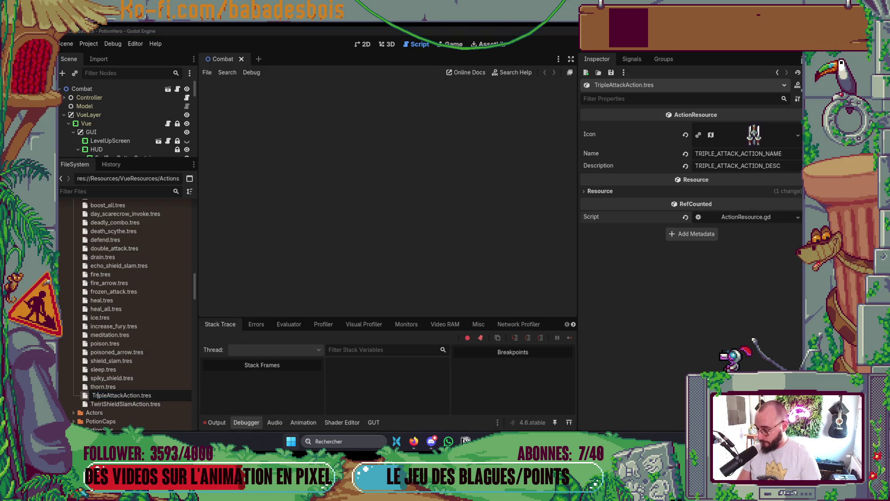
key("BackSpace")
type("t")
type("_")
key("Delete")
type("a")
key("ctrl+shift+Right")
key("Delete")
key("Return")
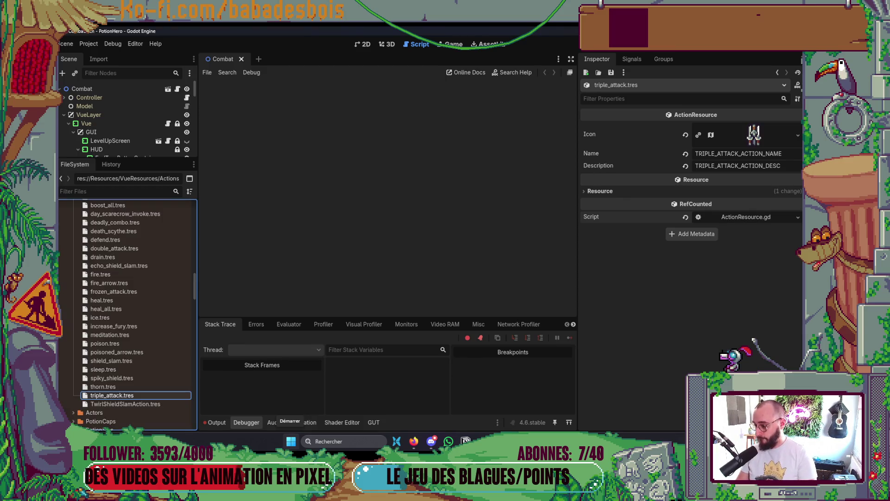
- Rename TwirlShieldSlamAction.tres to the lowercase twirl_shield_slam.tres
scroll(126, 405, "up", 3)
scroll(133, 405, "down", 4)
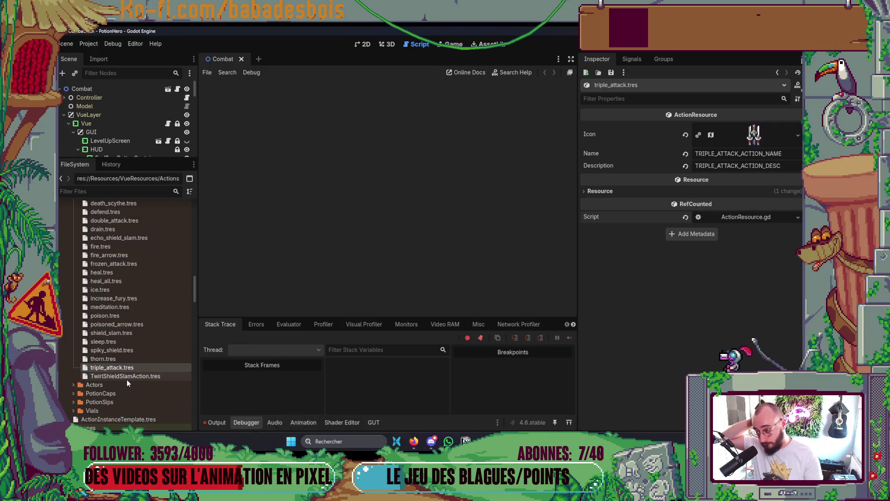
right_click(133, 379)
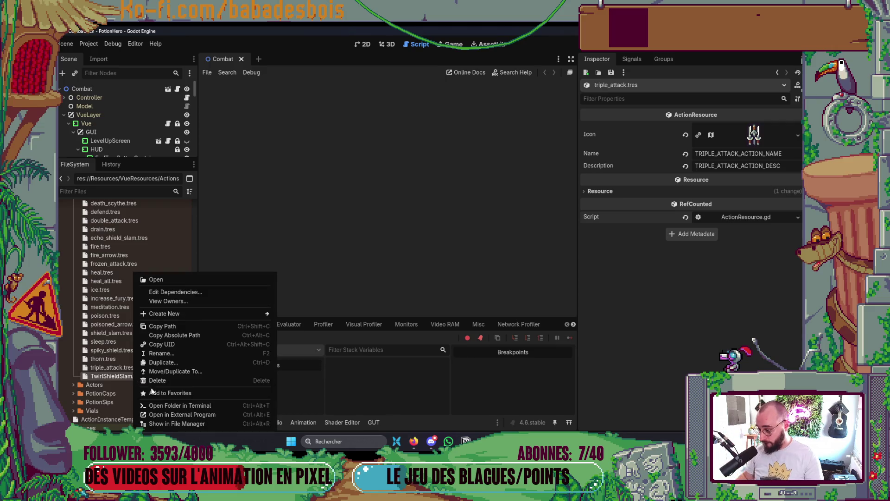
left_click(174, 353)
key("Right")
key("BackSpace")
key("BackSpace")
key("BackSpace")
key("BackSpace")
key("Left")
key("Left")
key("Delete")
type("_s")
key("BackSpace")
type("s")
type("_")
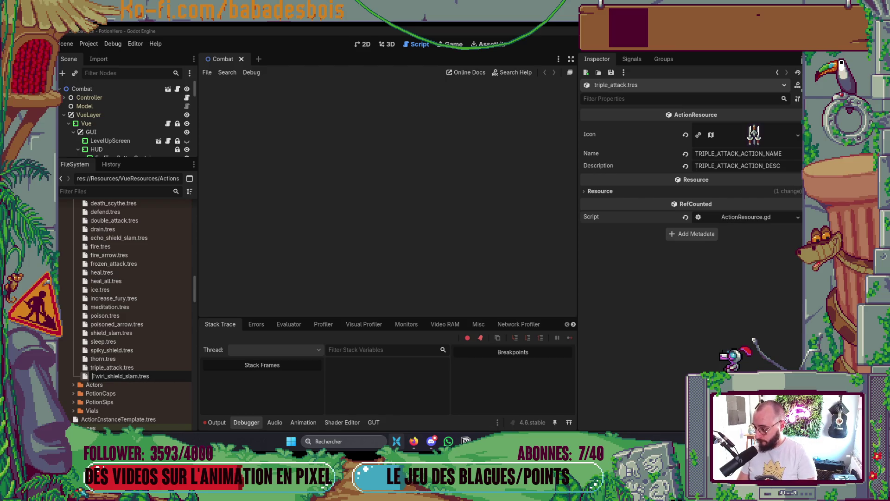
key("Return")
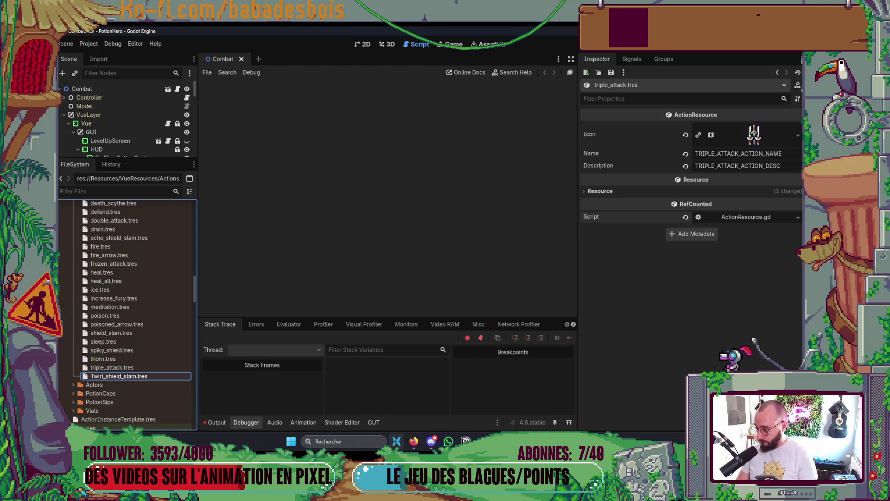
key("F2")
type("twirl_shield_slam")
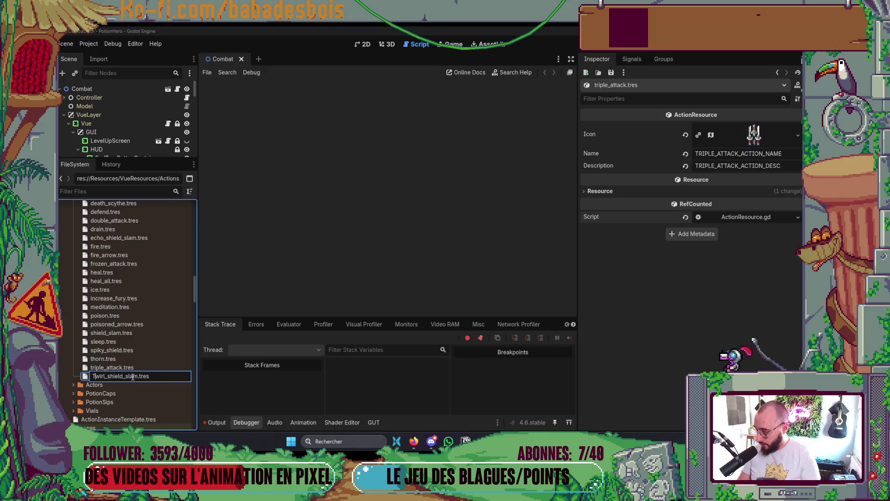
key("Return")
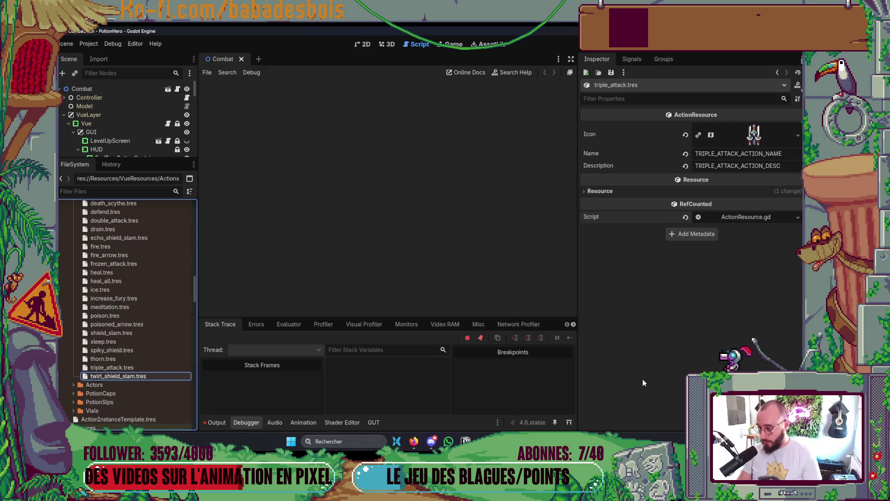
- Assign ActionResource.gd as twirl_shield_slam.tres's script and save the changes
left_click(139, 376)
left_click(798, 353)
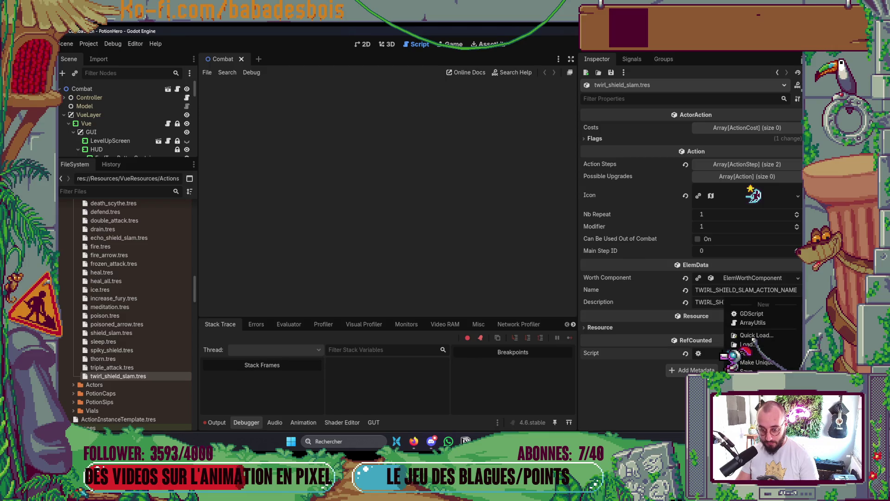
left_click(753, 342)
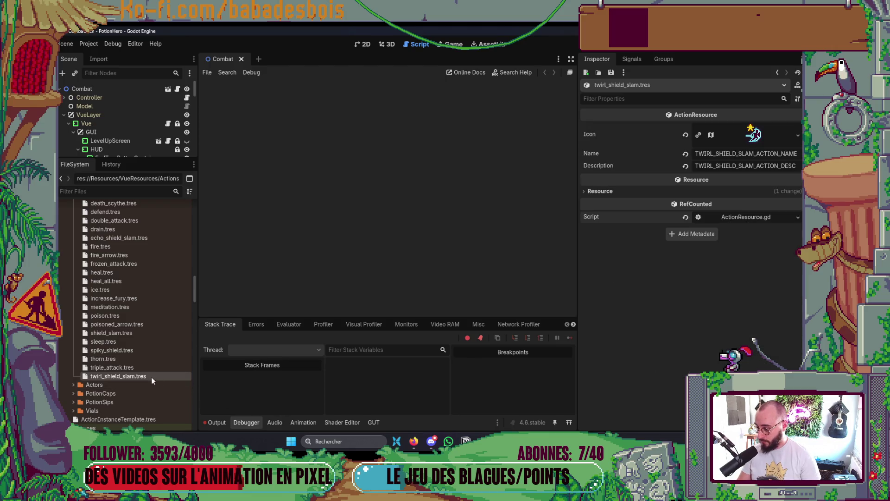
scroll(171, 342, "up", 5)
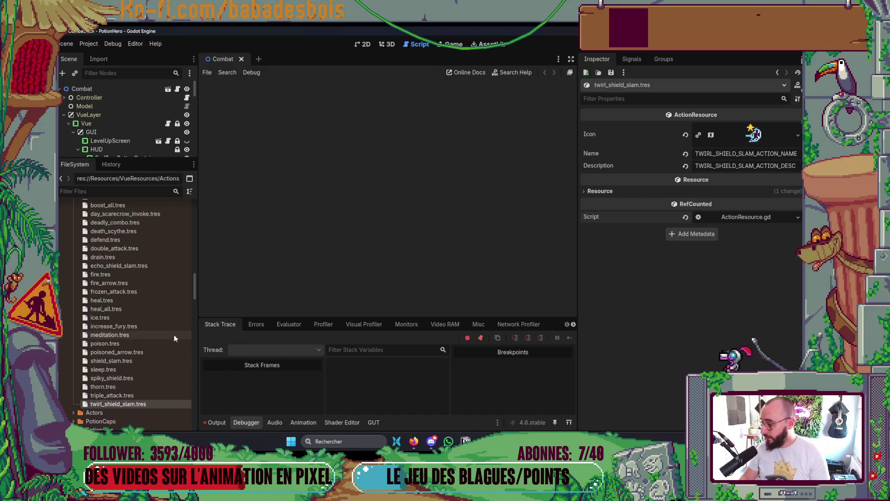
scroll(103, 275, "down", 3)
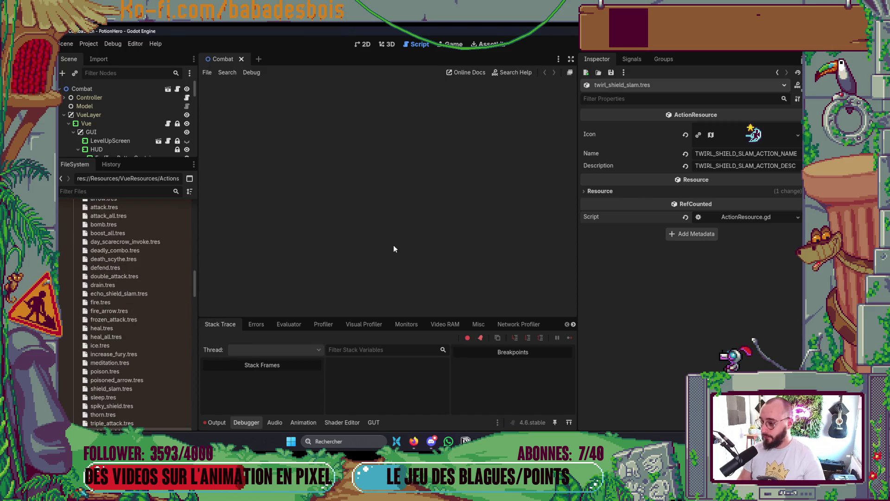
key("ctrl+s")
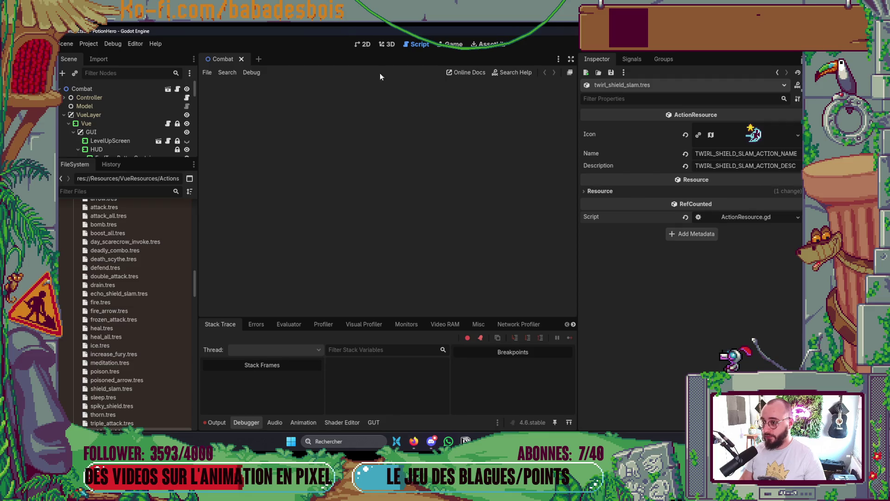
left_click(367, 44)
- Open the GameResources scene and enter a new Resource Maps key for ActionResource
key("ctrl+shift+o")
type("Ga")
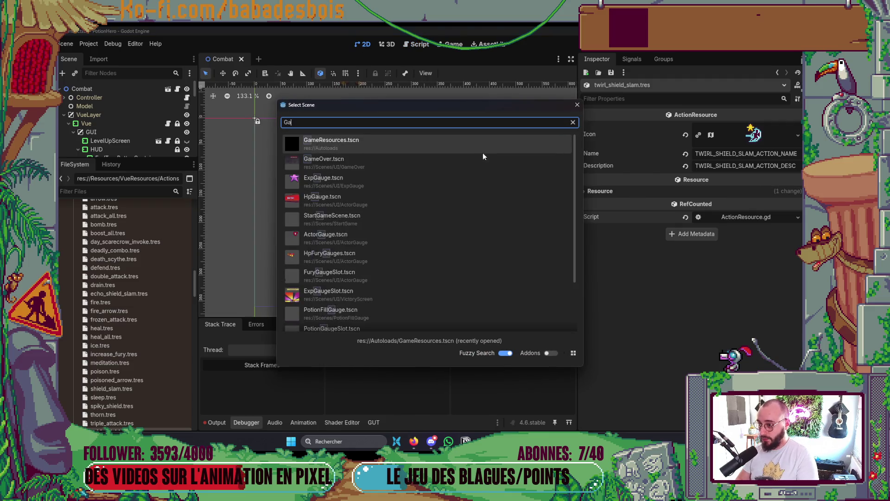
key("Return")
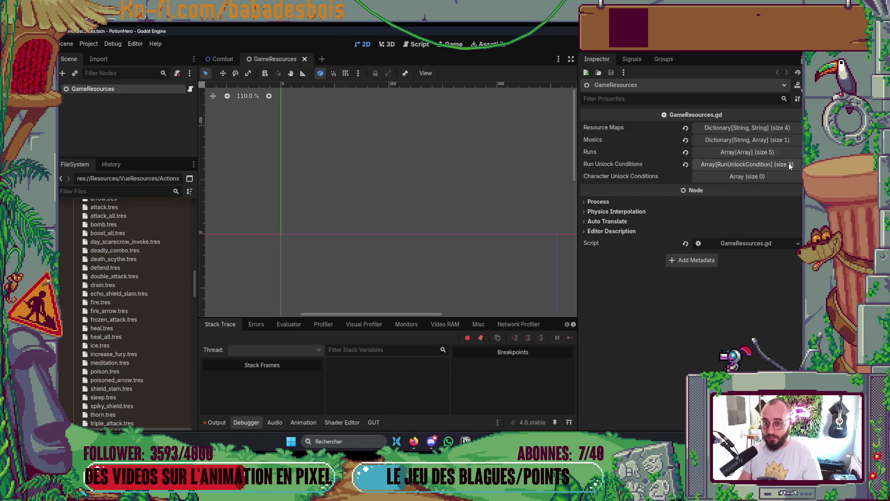
left_click(765, 128)
left_click(745, 195)
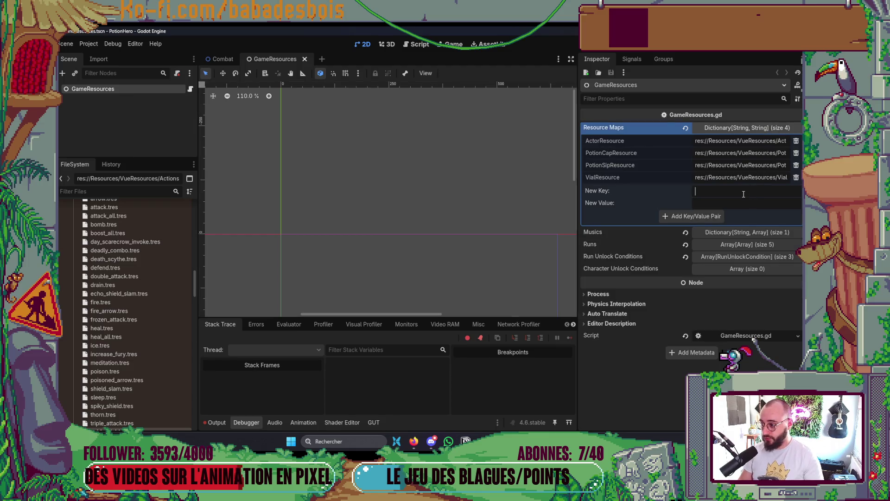
type("Actio")
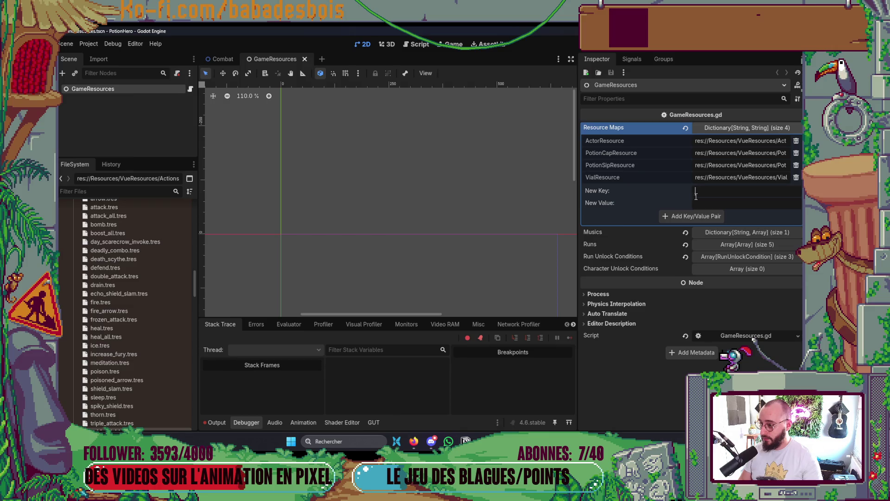
type("onResource")
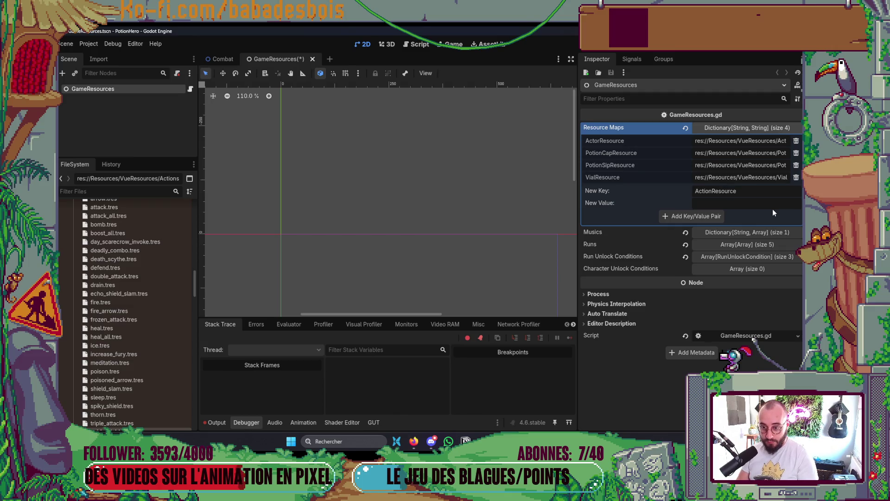
key("Tab")
- Copy the Actions folder path, paste it as the entry's value, and add the pair
scroll(122, 250, "up", 3)
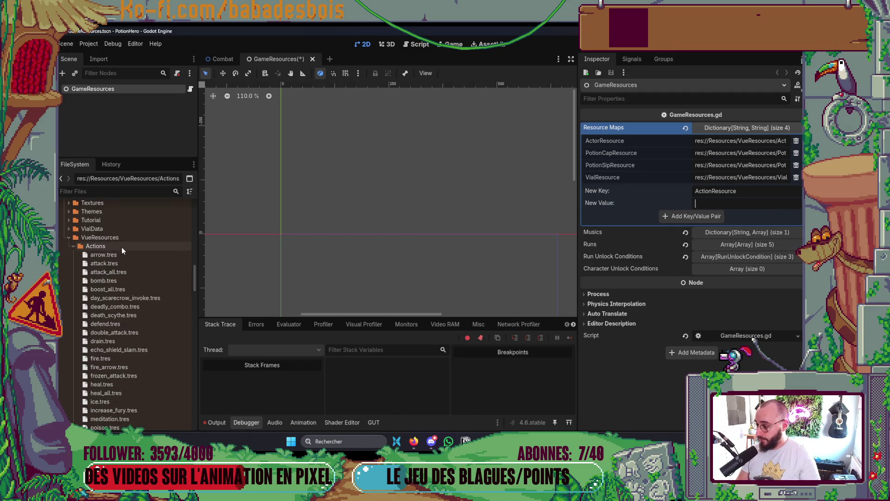
right_click(122, 249)
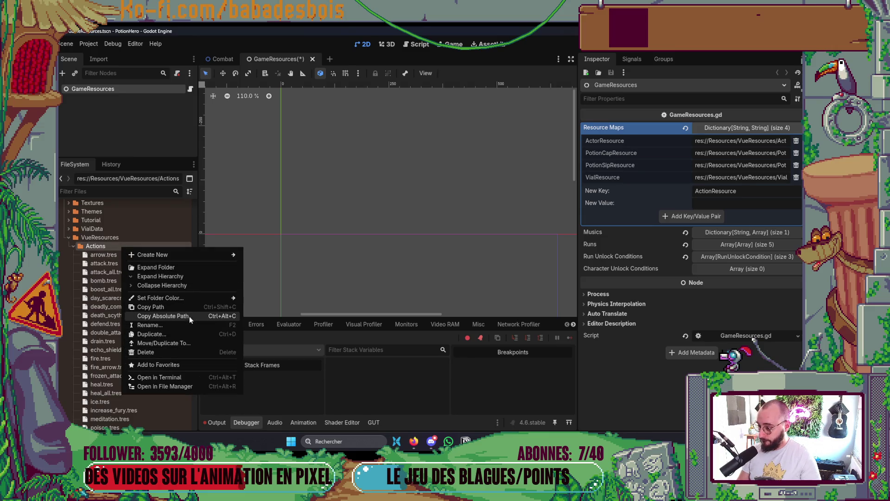
left_click(190, 318)
key("ctrl+v")
left_click(692, 216)
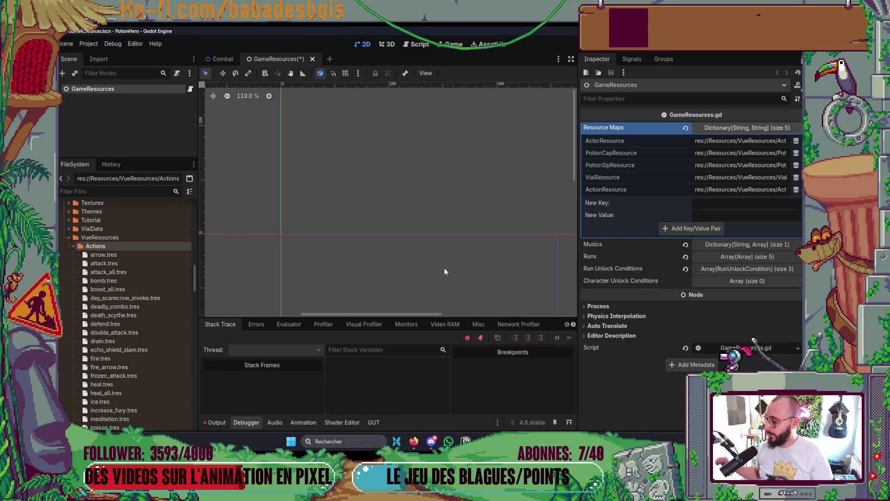
left_click(259, 423)
key("alt+Tab")
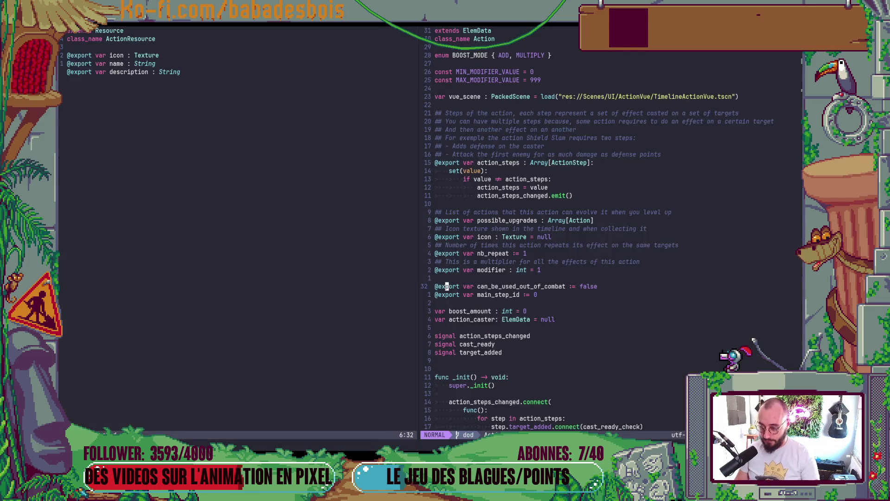
- Bring Neovim forward and open database_gen.zig from the project file finder
key("alt+Tab")
key("alt+Tab")
left_click(482, 262)
key("space")
key("f")
key("f")
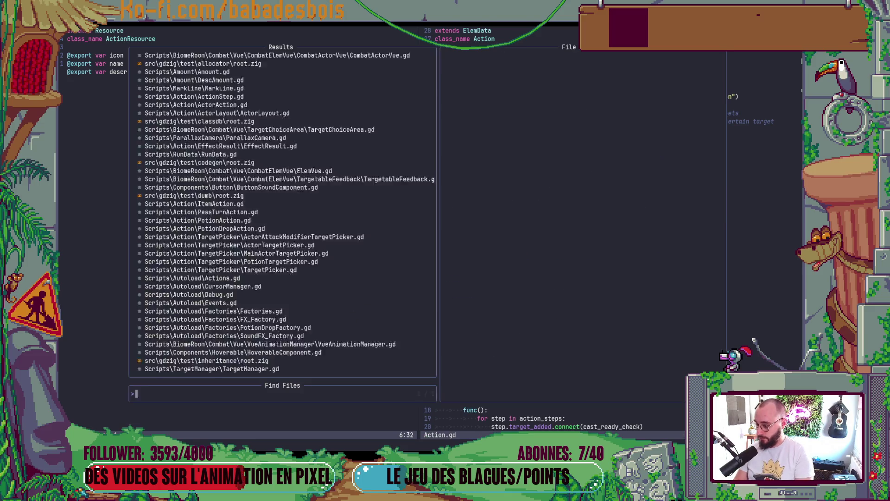
type("Ac")
key("BackSpace")
key("BackSpace")
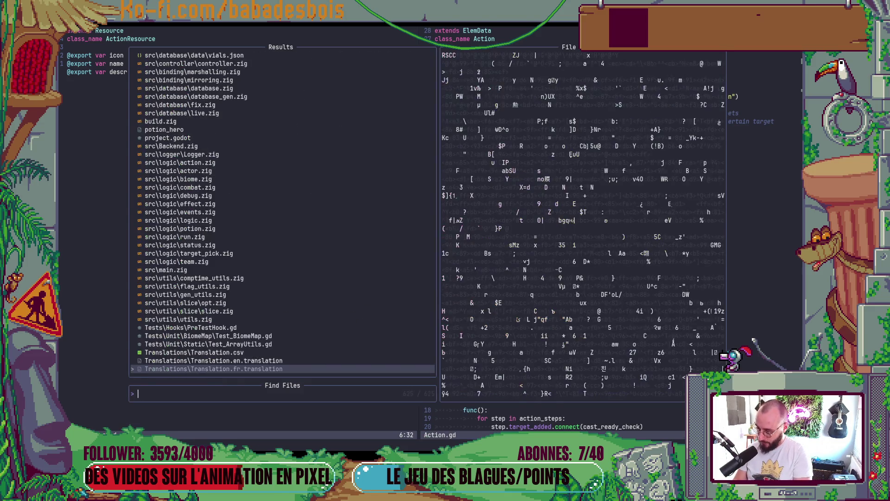
type("databs")
type("_gen")
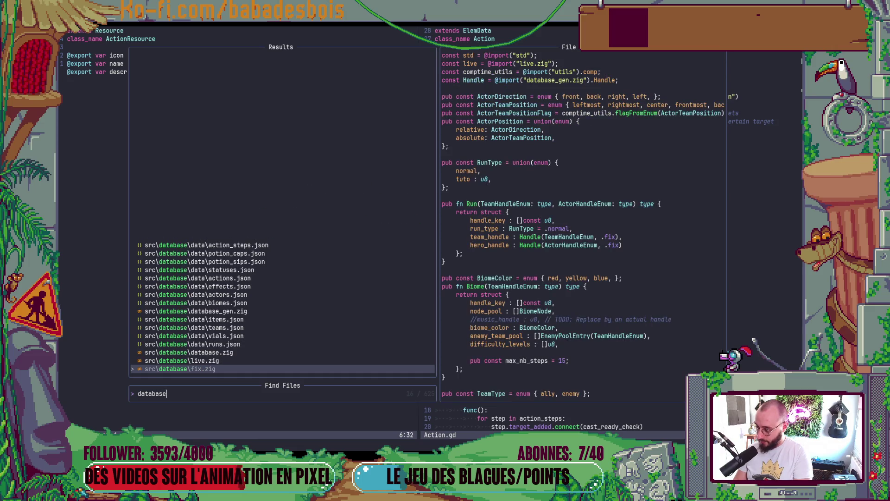
key("Return")
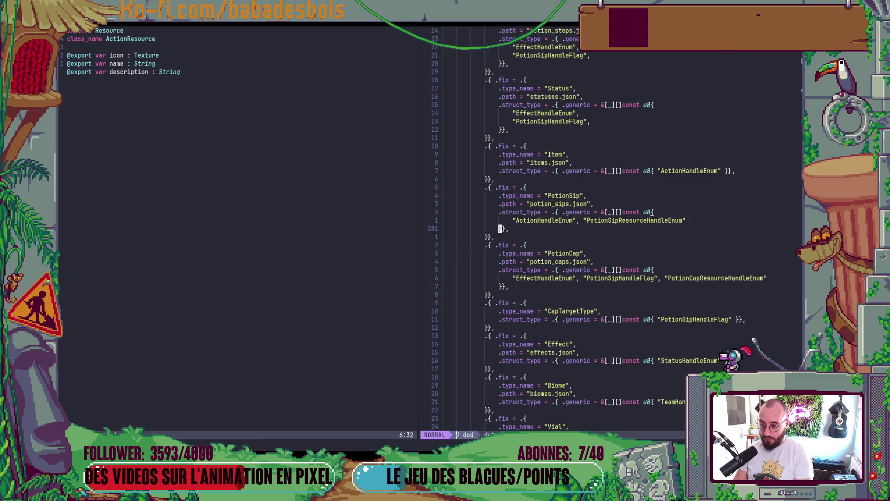
- Duplicate the PotionSipResource entry directly below itself
scroll(482, 252, "down", 14)
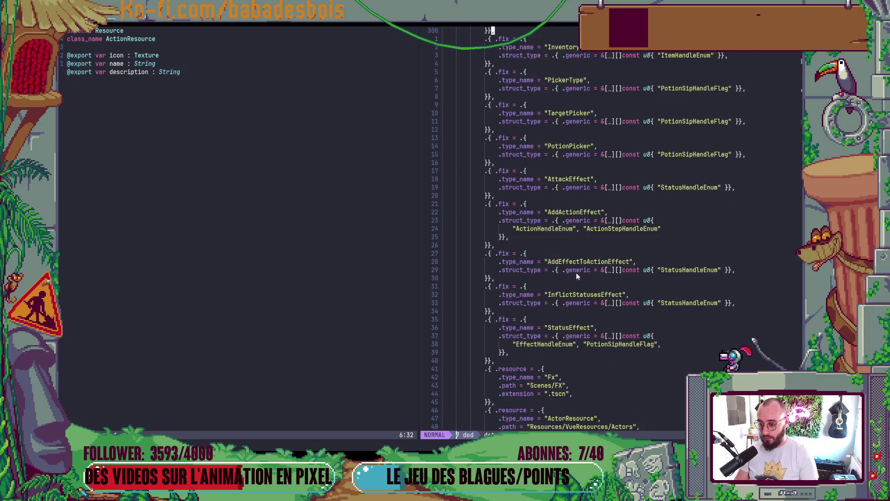
scroll(576, 272, "down", 6)
left_click(576, 271)
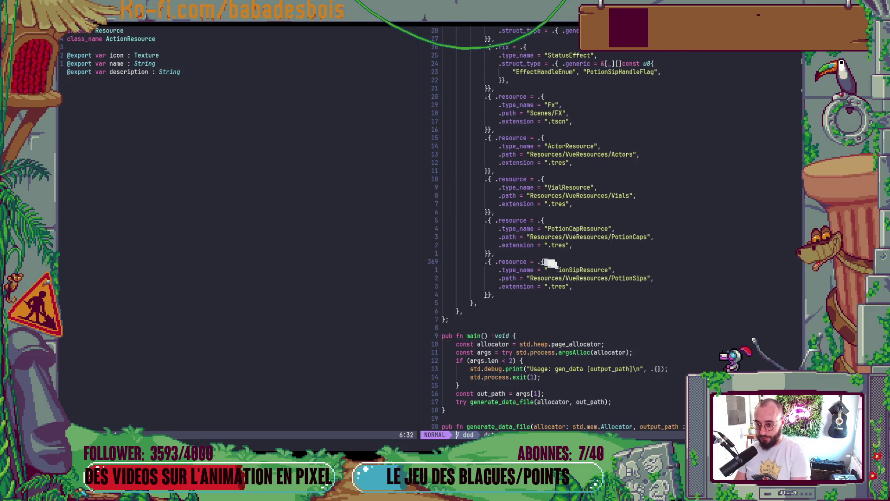
key("shift+v")
key("j")
key("j")
key("j")
key("y")
key("j")
key("j")
key("j")
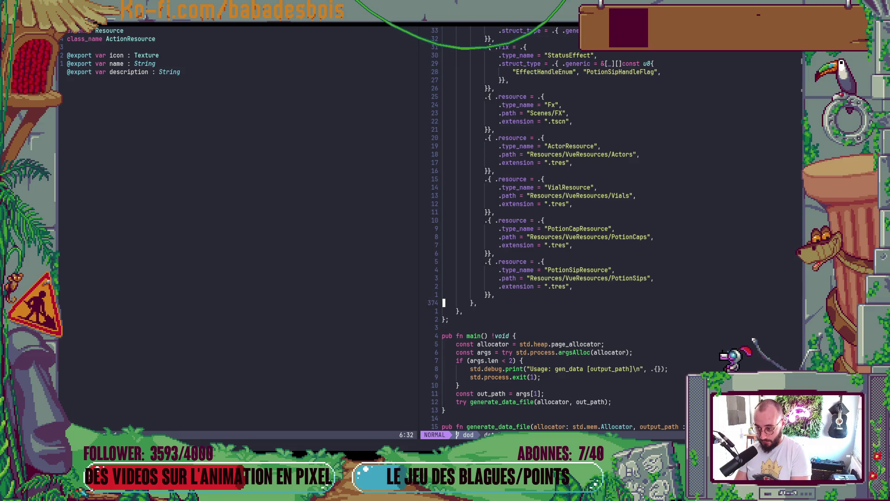
key("p")
- Rename the copied entry's type name to ActionResource
key("j")
key("t")
key("comma")
key("b")
key("c")
key("i")
key("quotedbl")
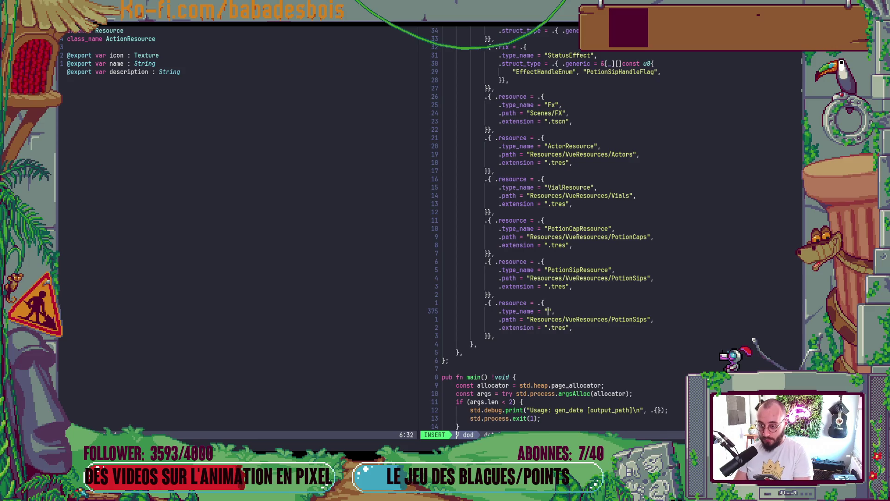
type("ActionRes")
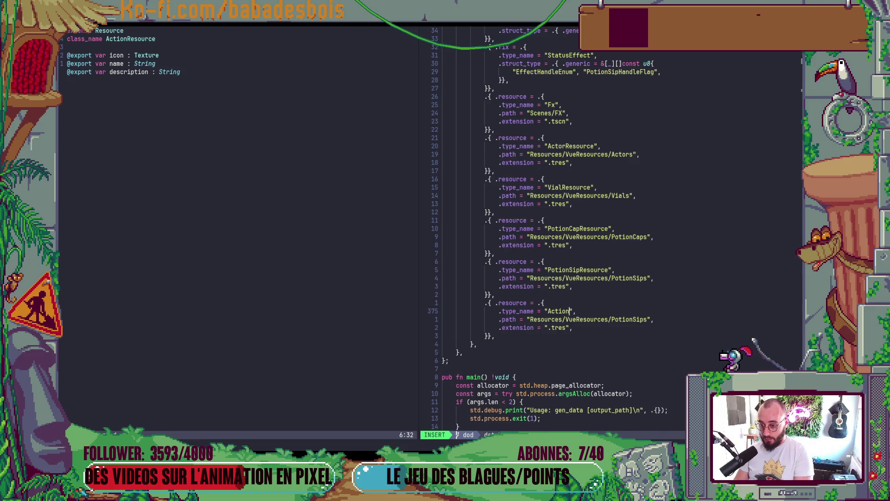
type("ource")
key("Escape")
- Change the entry's path folder to Resources/VueResources/Action and save database_gen.zig
key("j")
key("f")
key("quotedbl")
key("b")
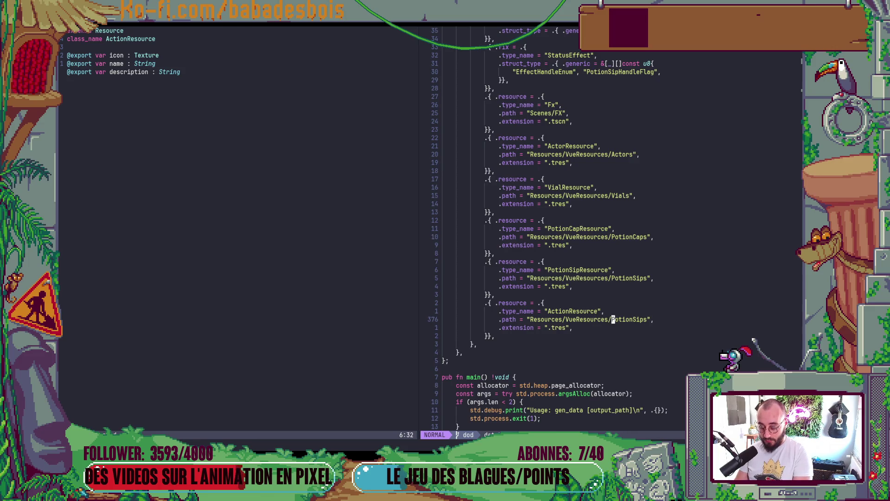
type("CActuin")
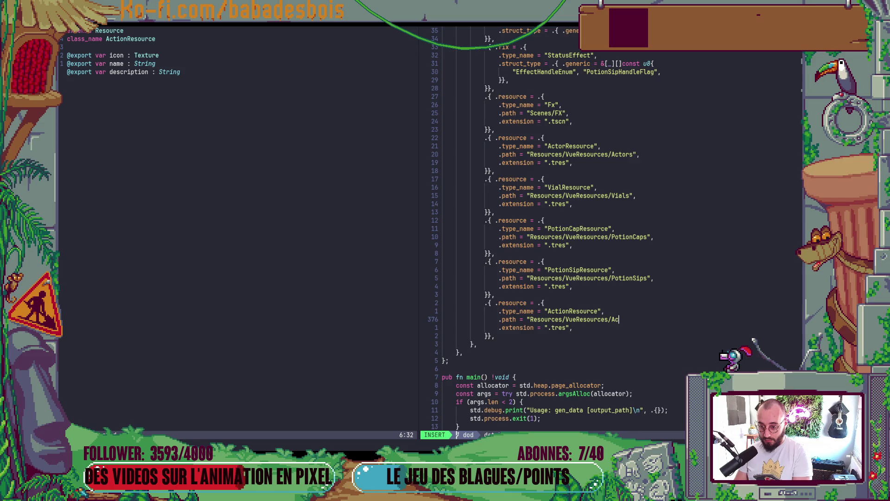
key("BackSpace")
key("BackSpace")
key("BackSpace")
type("ion")
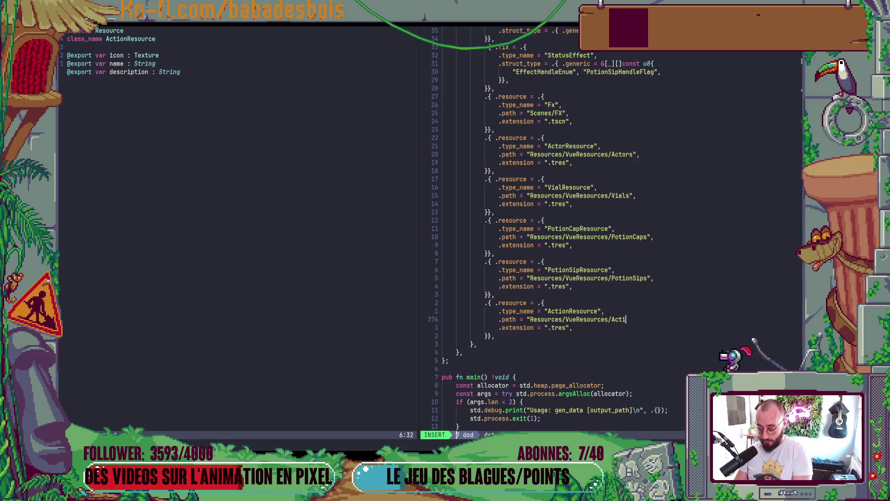
type("\",")
key("Escape")
type("j:w")
key("Return")
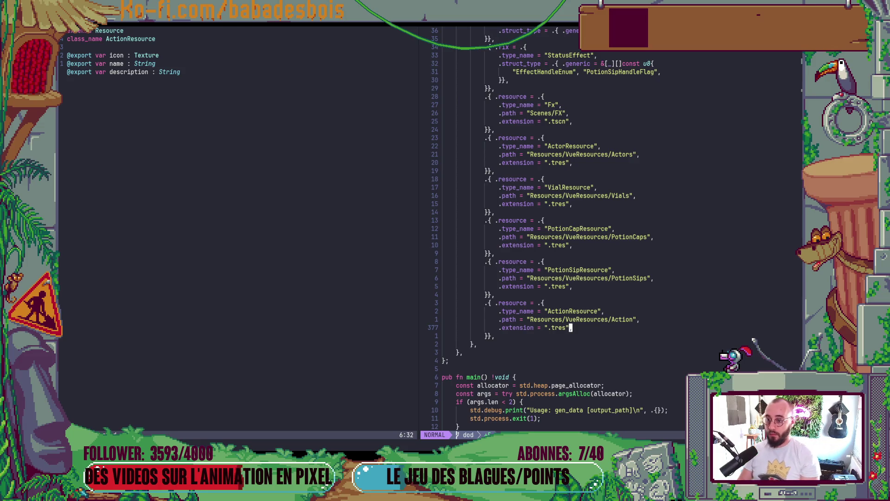
- Save the Godot project, then return to Neovim and open the terminal pane
key("alt+Tab")
key("ctrl+s")
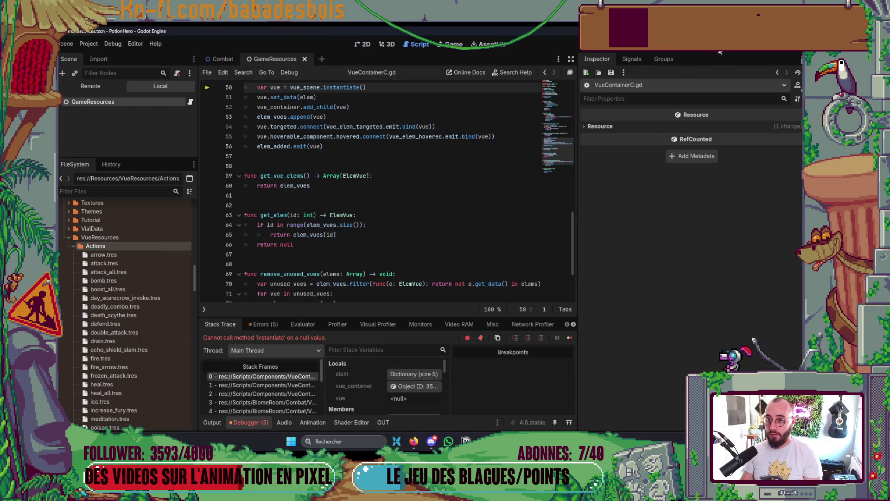
key("alt+Tab")
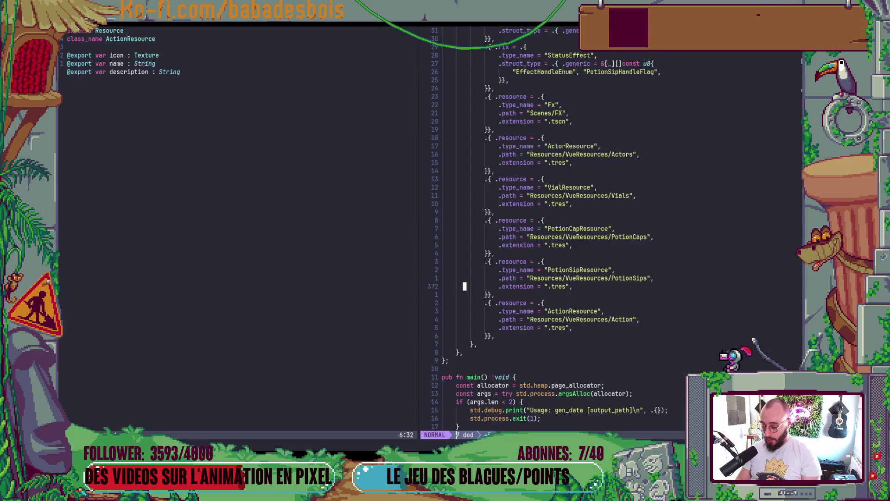
key("ctrl+j")
- Run zig build in the terminal and read the FileNotFound error
type("g")
key("Up")
key("ctrl+u")
type("zig buil")
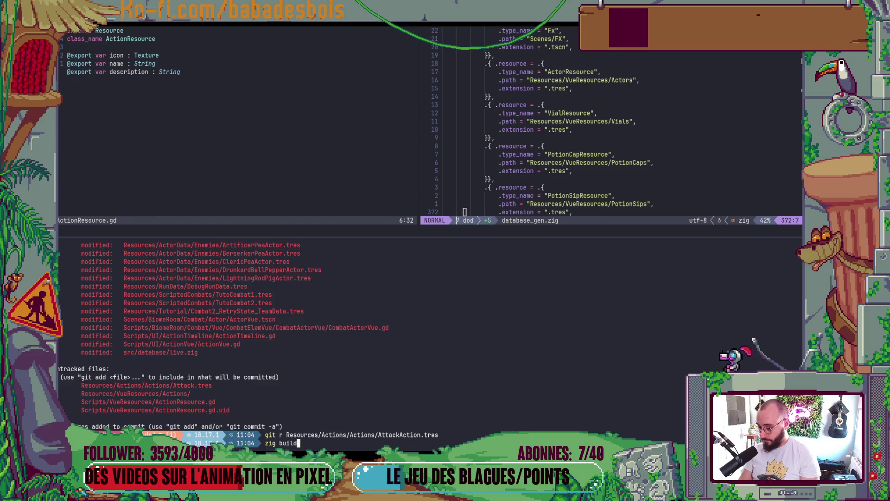
type("d")
key("Return")
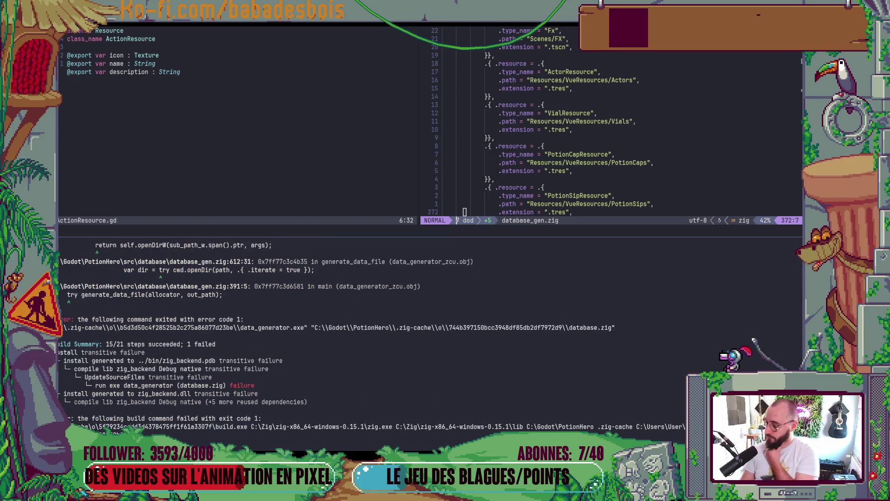
scroll(408, 394, "up", 10)
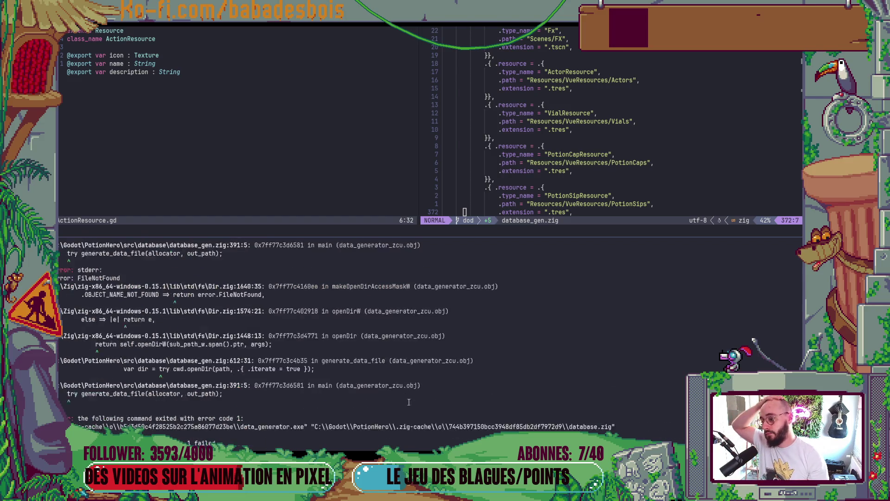
scroll(408, 394, "down", 2)
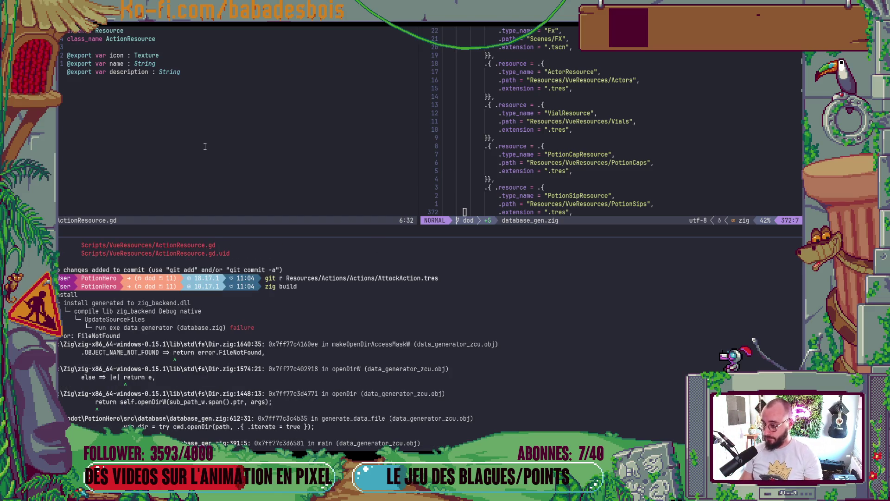
left_click_drag(205, 146, 204, 148)
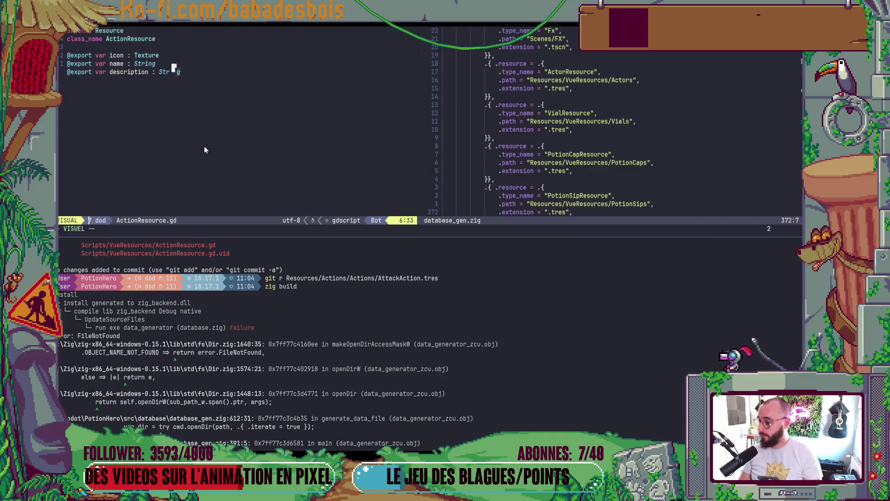
scroll(611, 169, "down", 3)
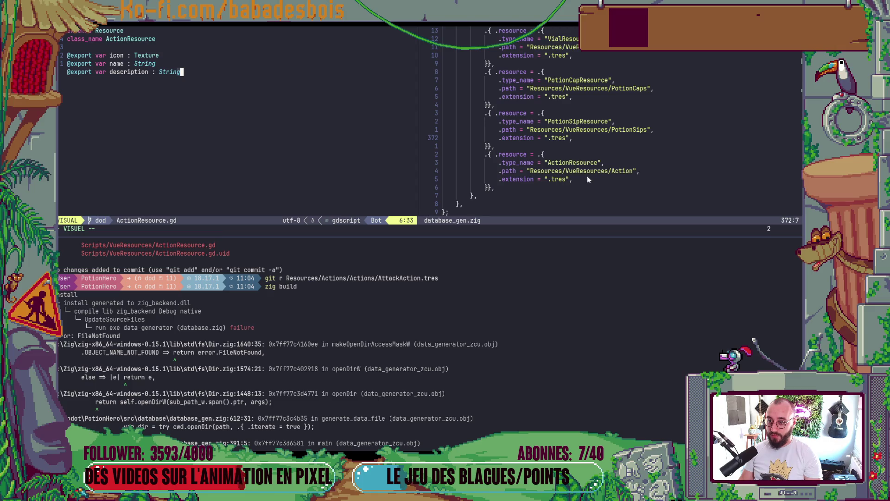
- Correct the ActionResource path folder to Actions and save database_gen.zig
left_click(630, 171)
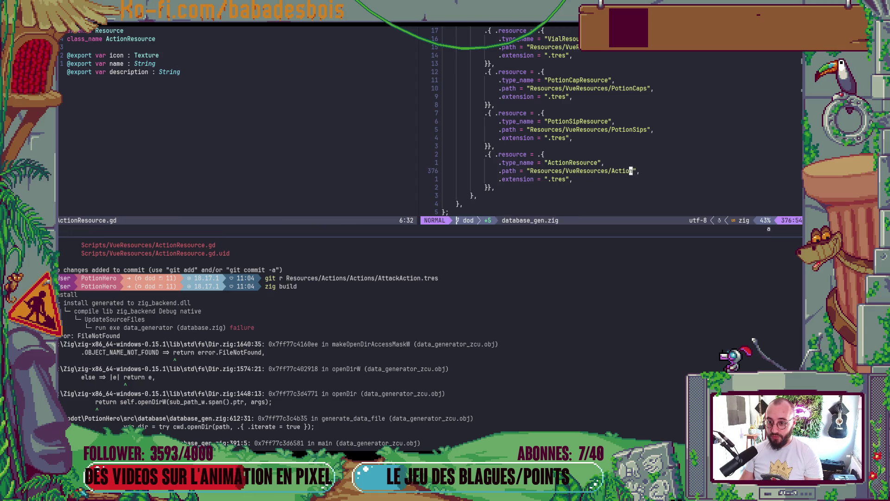
type("as")
key("Escape")
type(":Wa")
key("Return")
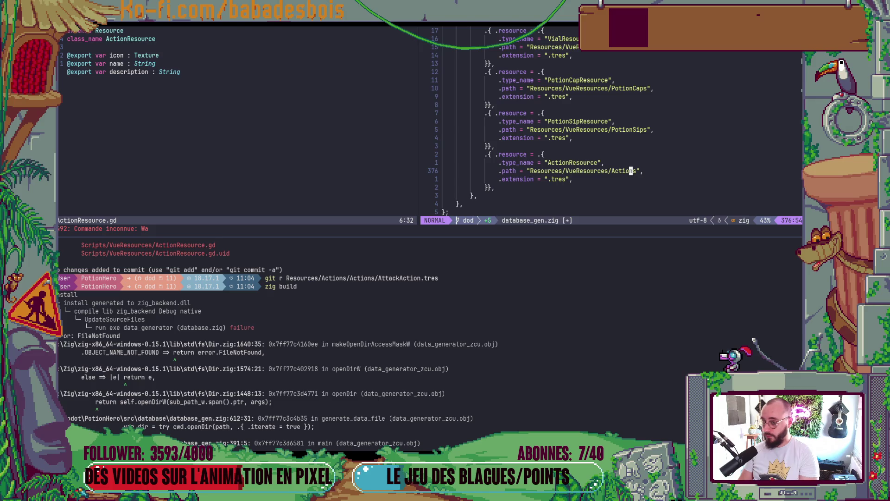
type(":w")
key("Return")
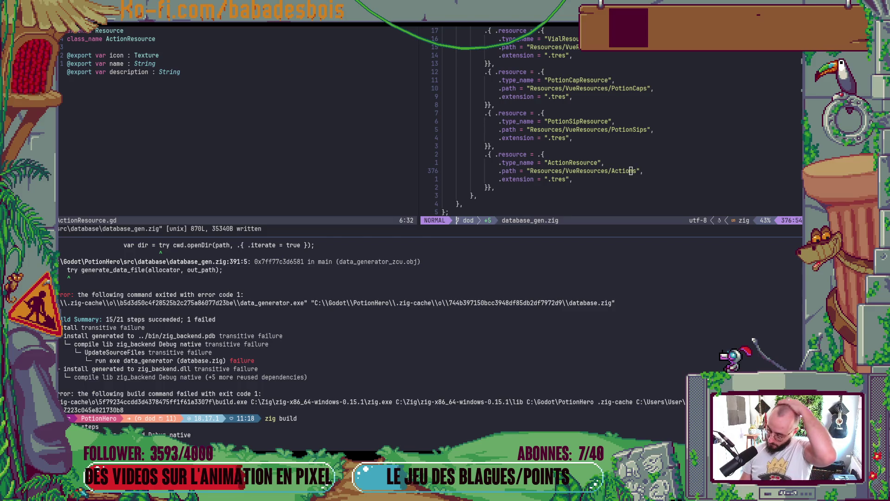
- Close the terminal, open fix.zig and jump to the Action function
left_click(369, 113)
key("ctrl+backslash")
key("space")
key("f")
key("f")
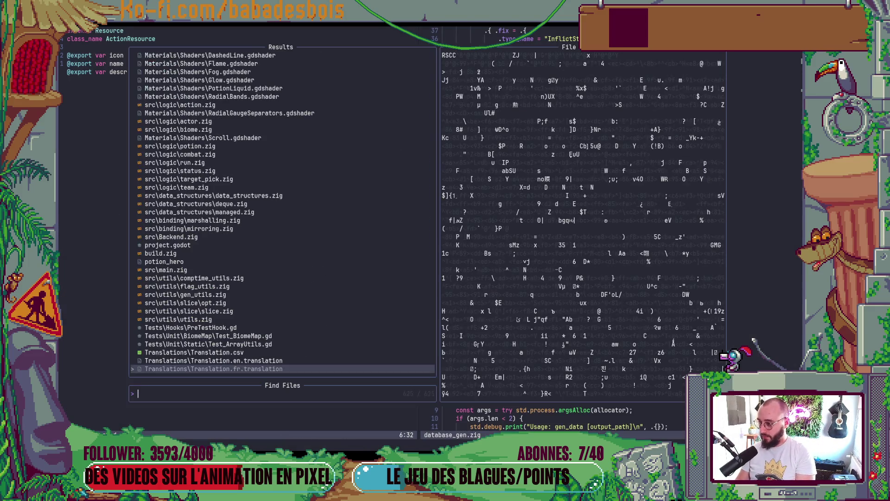
type("data")
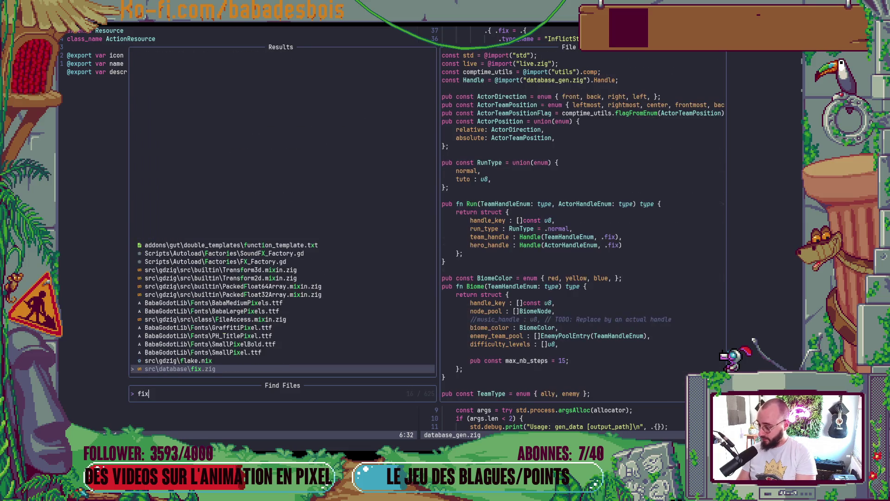
key("Return")
key("space")
type("dsAction")
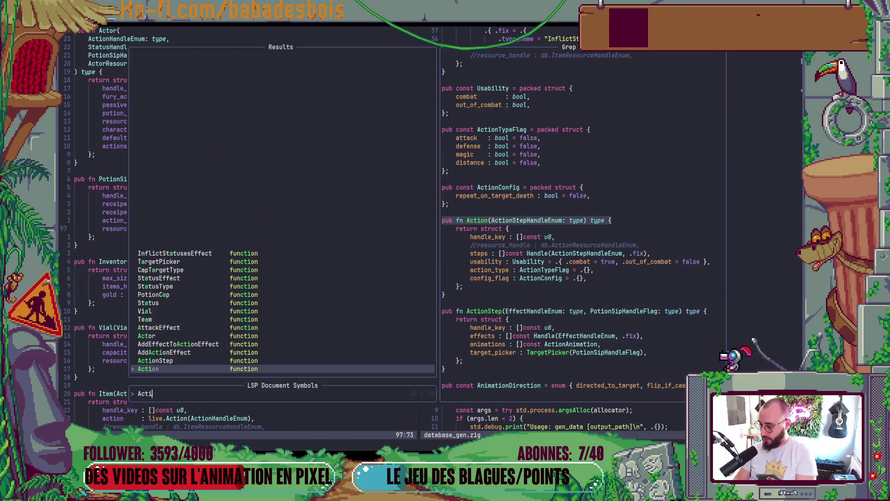
key("Return")
- Uncomment the resource_handle field and replace its db.ActionResourceHandleEnum type with Handle()
key("z")
key("z")
key("j")
key("j")
key("j")
key("ctrl+c")
left_click(236, 253)
left_click(174, 253)
key("b")
key("shift+c")
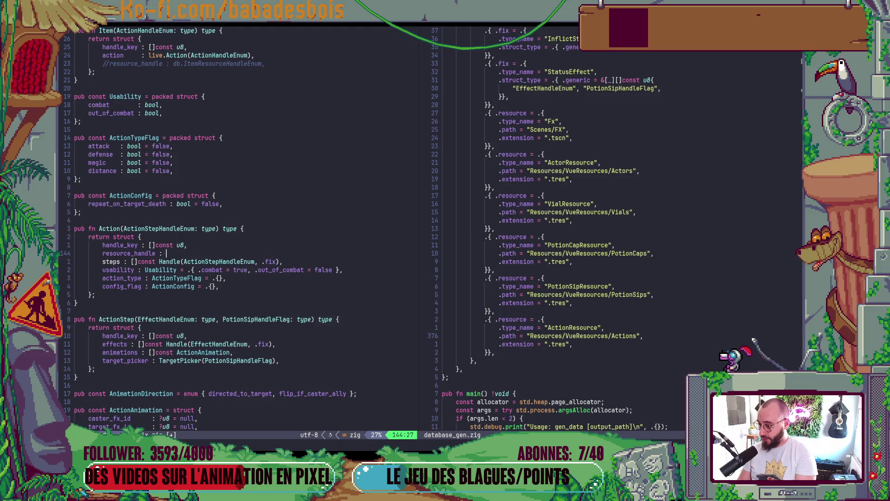
type("Handle()")
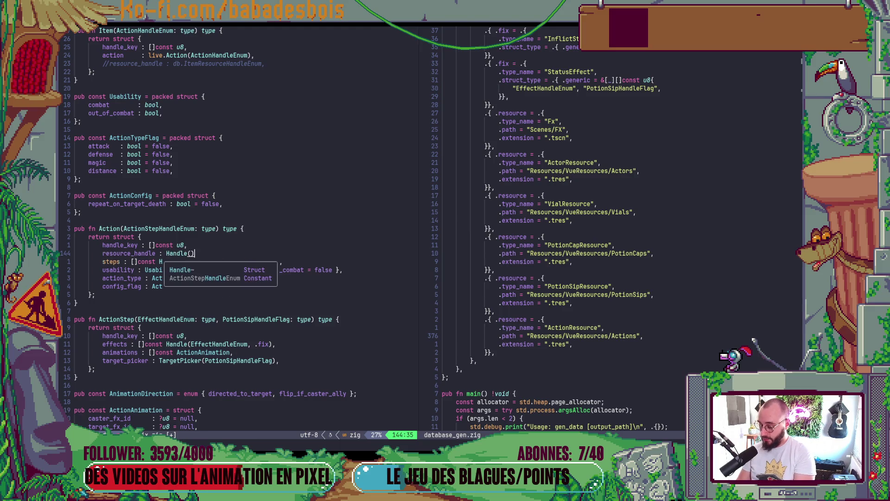
key("Escape")
- Add an ActionResourceHandleEnum: type parameter to the Action function signature
key("k")
key("k")
key("k")
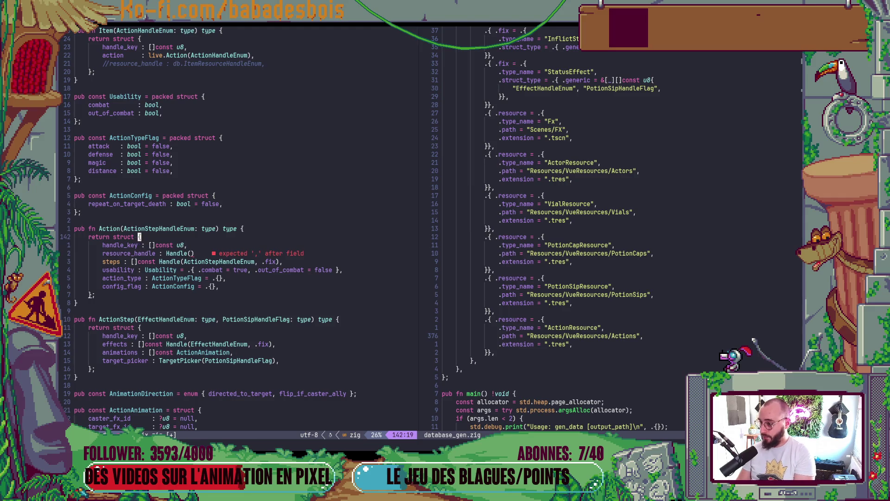
key("$")
key("b")
key("h")
key("h")
key("h")
type("andleEnum: type, ActionReso")
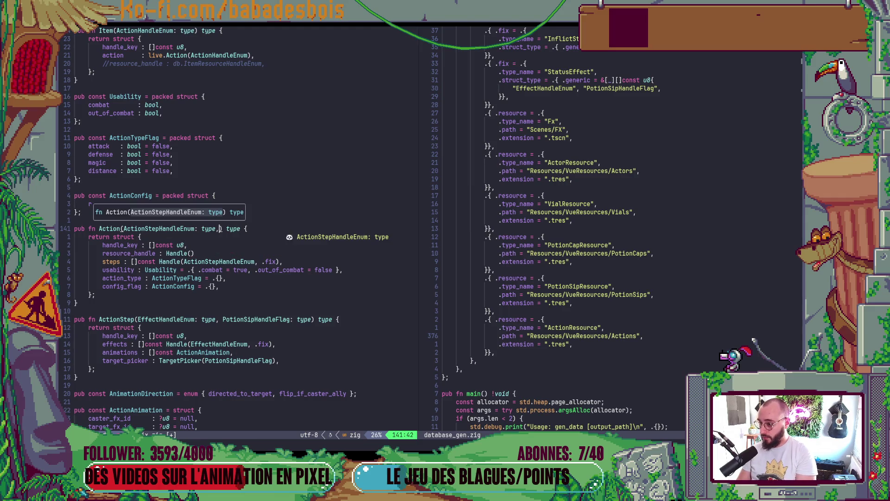
type("urce")
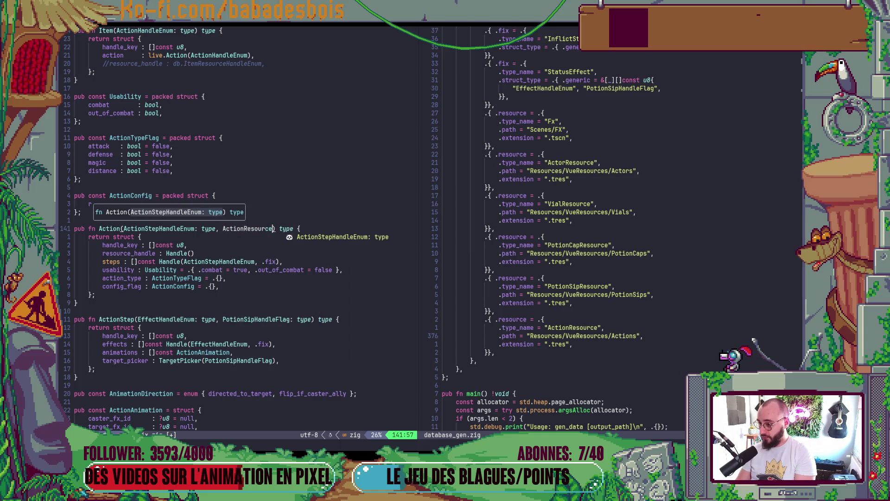
type("HandleEnum")
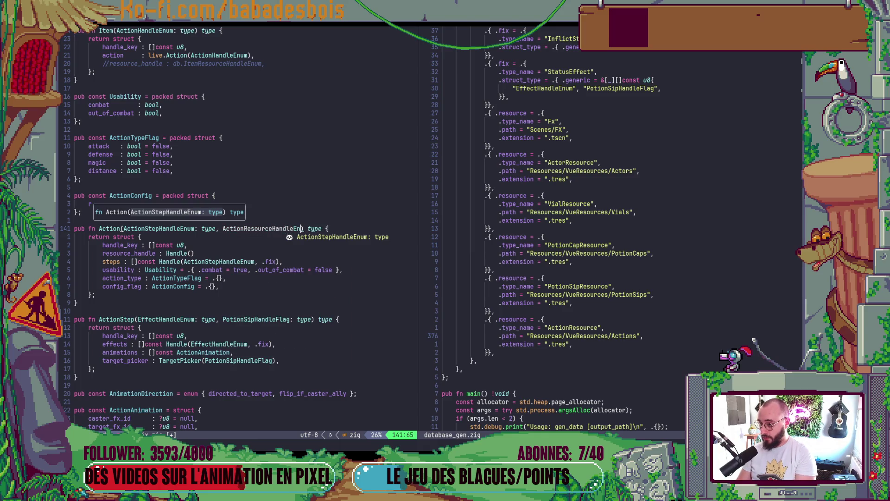
type(": type")
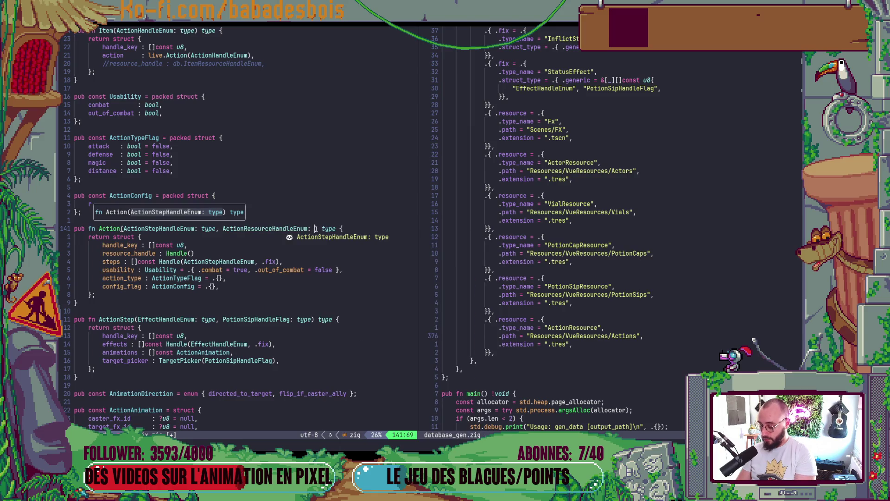
key("Escape")
- Complete resource_handle as Handle(ActionResourceHandleEnum, .resource) and save fix.zig
left_click(191, 253)
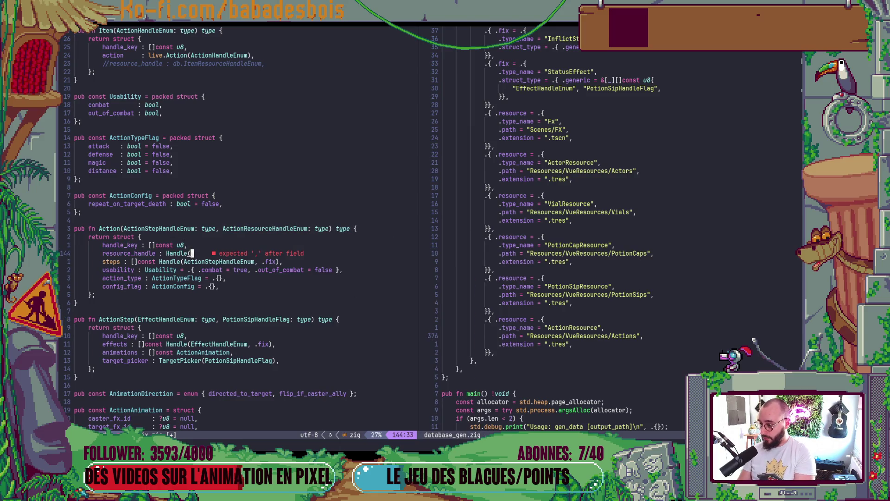
key("K")
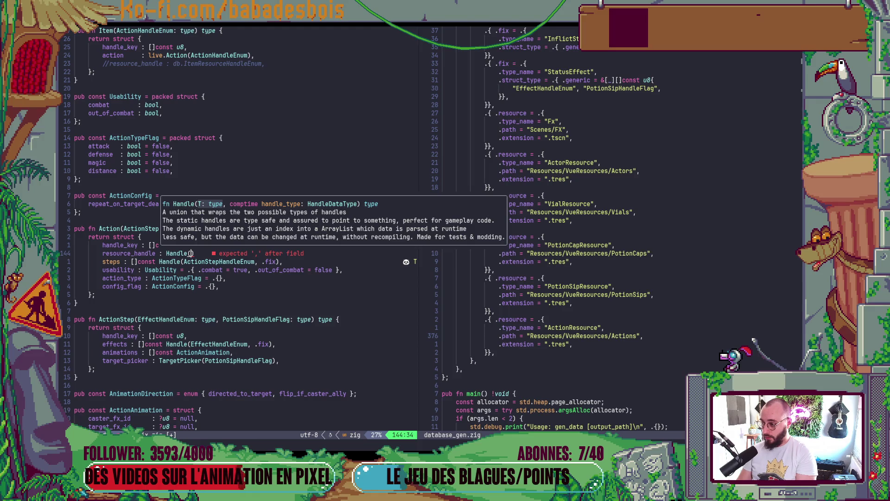
type("ActionResourceHandleEnum, .resource)")
key("ctrl+s")
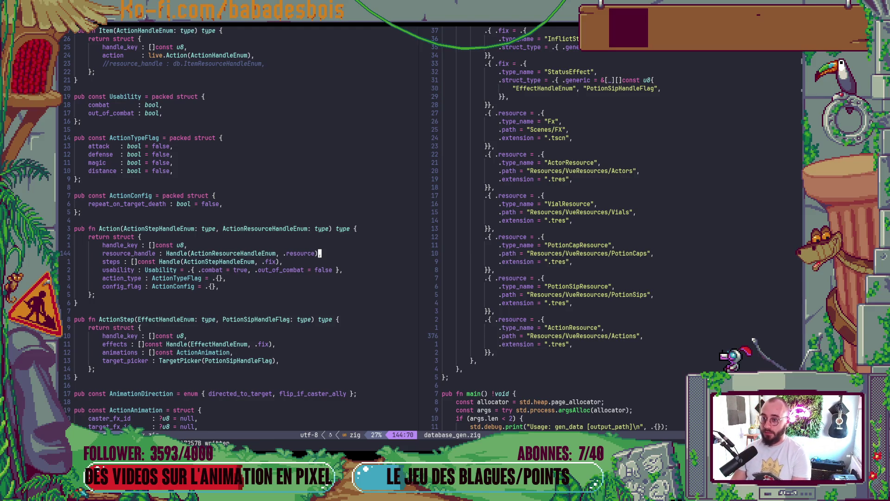
key("ctrl+w")
key("l")
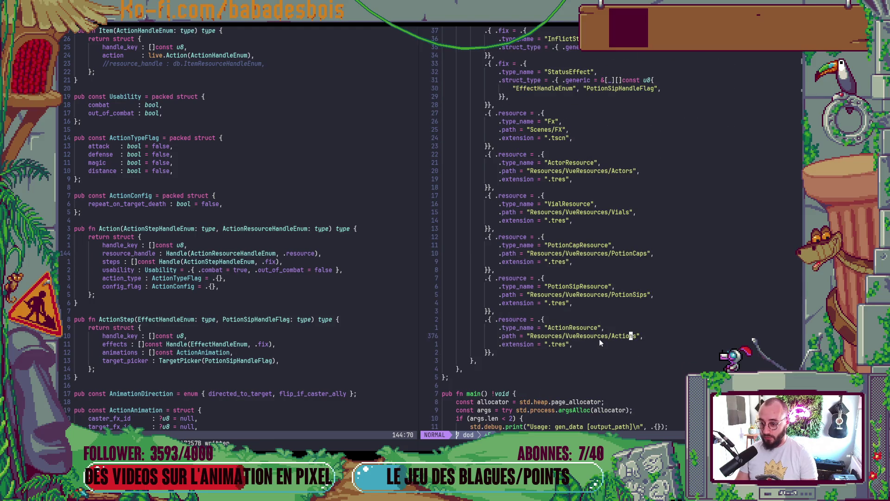
- Break the Action entry's generic list and closing braces onto separate lines
scroll(618, 316, "up", 10)
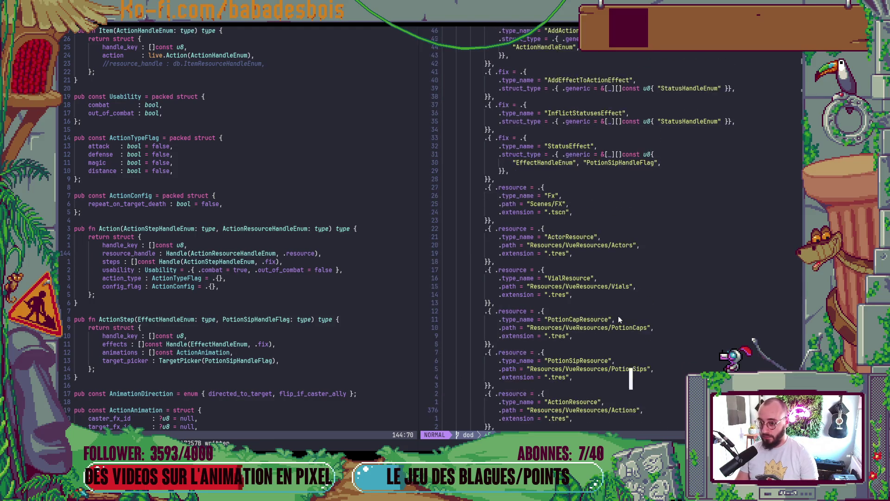
scroll(651, 269, "up", 15)
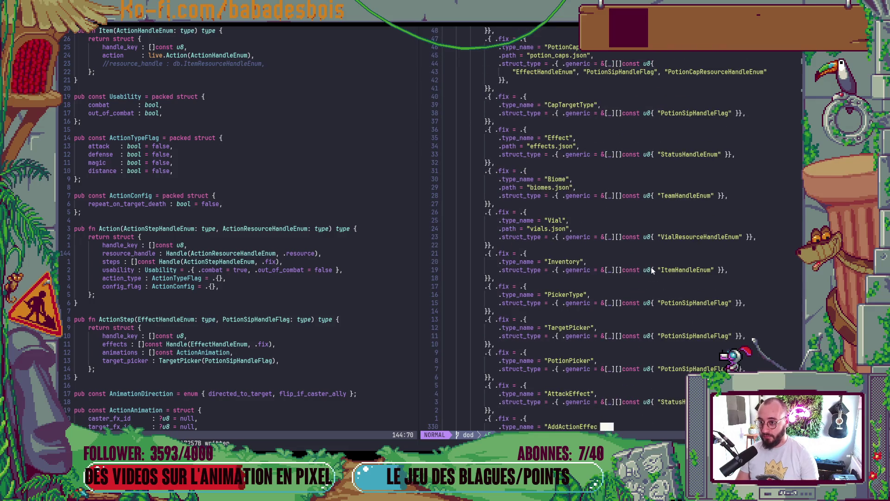
scroll(651, 271, "up", 6)
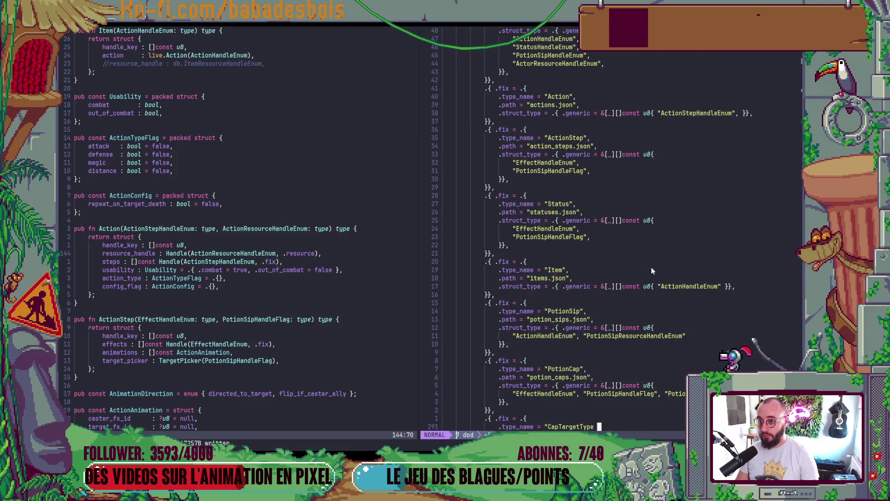
left_click(655, 188)
key("i")
key("Return")
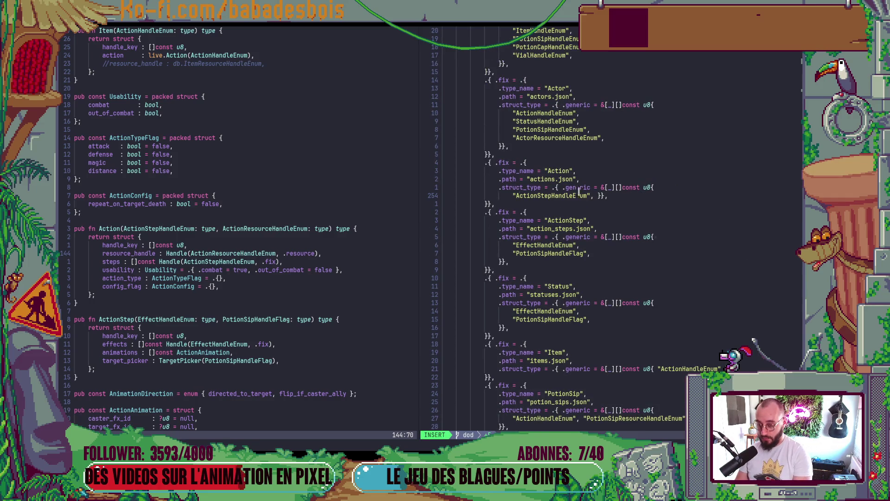
key("End")
key("Left")
key("Left")
key("Left")
key("Return")
- Append "ActionResourceHandleEnum" after ActionStepHandleEnum, save, and rerun zig build
key("Up")
key("End")
type("\"")
type("ActionResource")
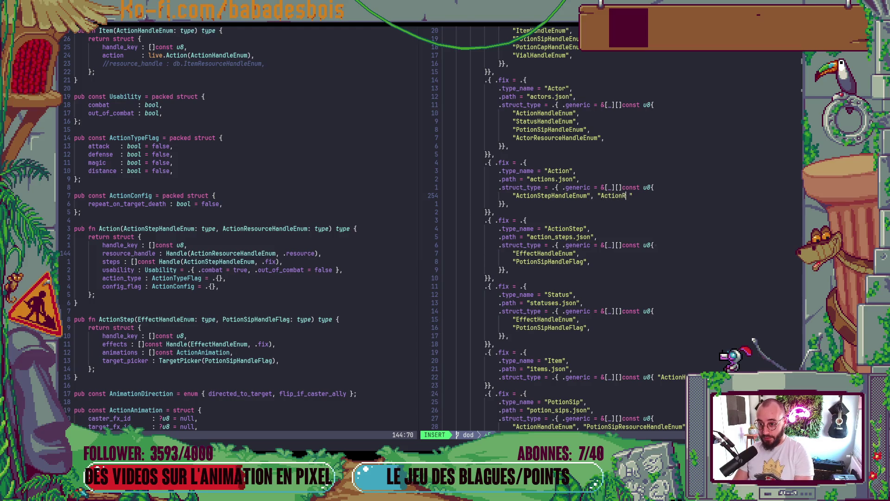
type("Handle_")
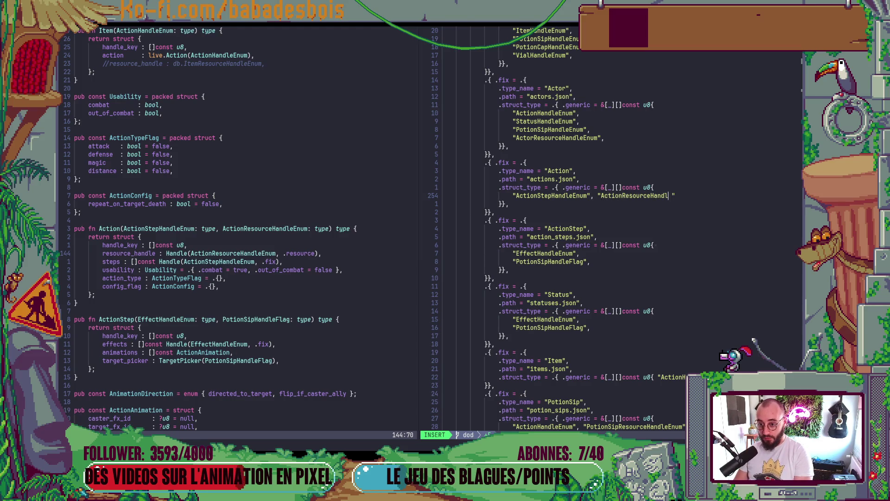
type("Enum")
key("Escape")
key("j")
key("colon")
type("w")
key("Return")
type("zig build")
key("Return")
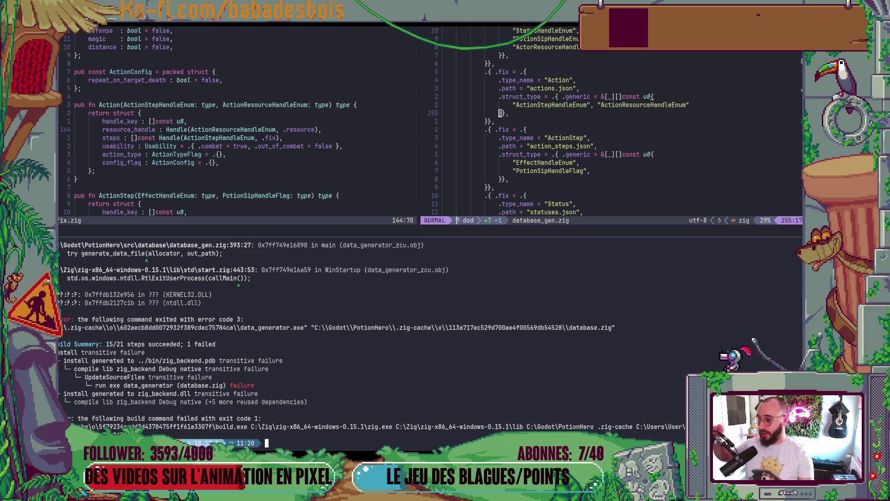
- Open actions.json from the project file search
scroll(299, 390, "up", 10)
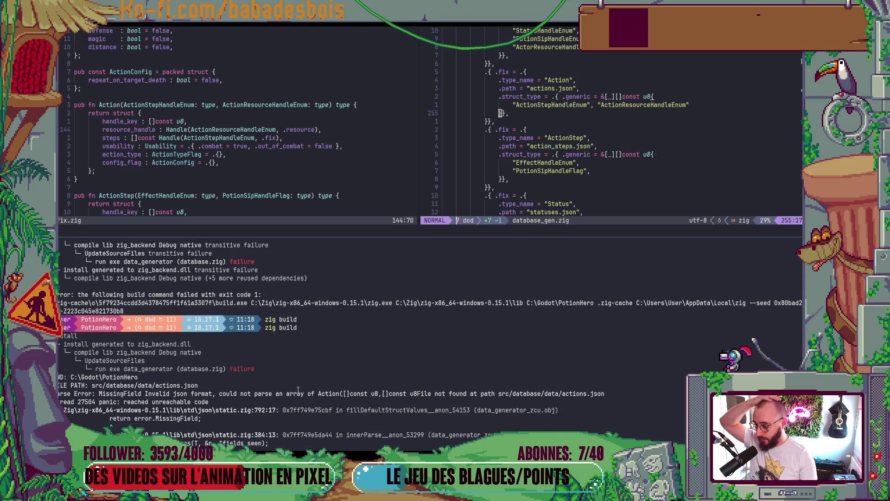
left_click(344, 162)
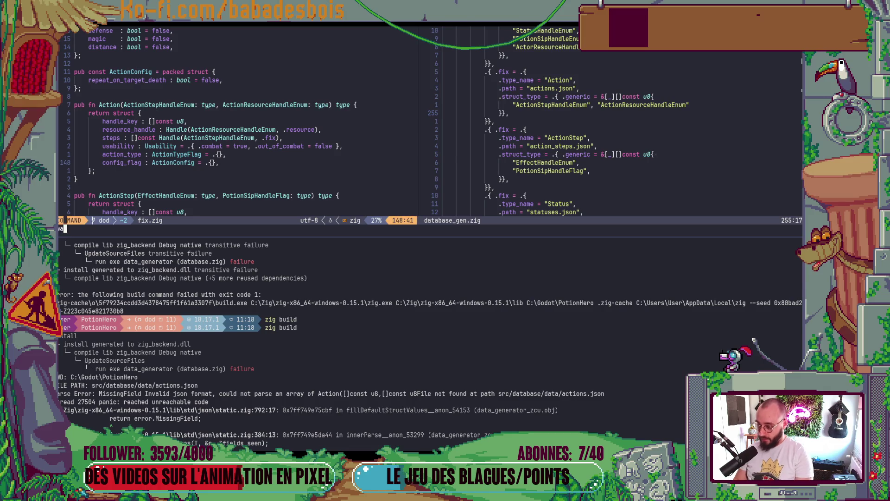
key("space")
key("f")
key("f")
type("actions")
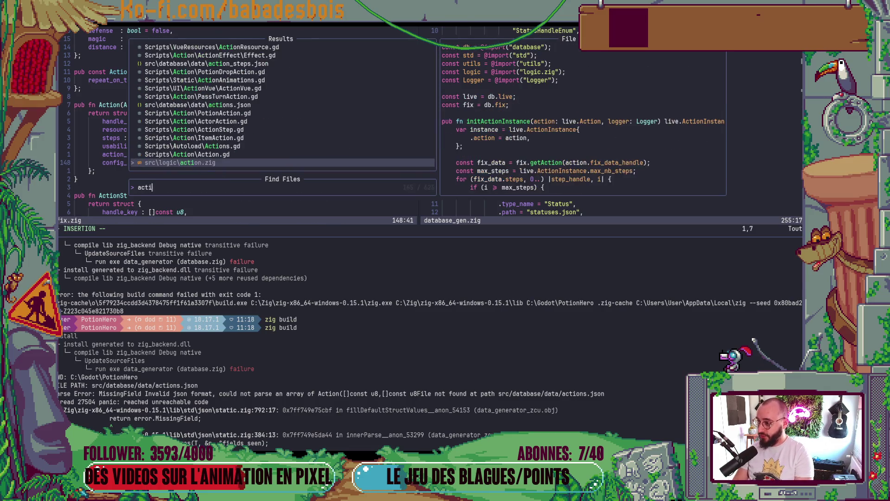
key("Up")
key("Up")
key("Return")
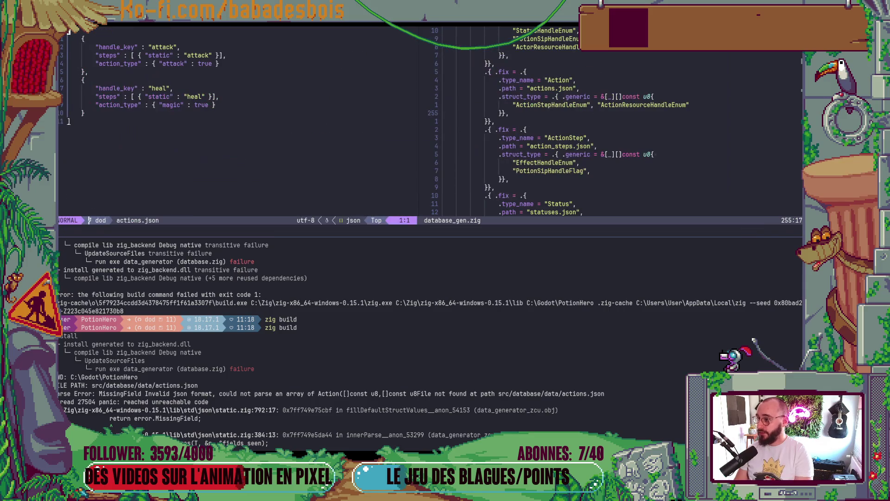
- Give the attack action a "resource_handle": {"static": "attack"} field
key("o")
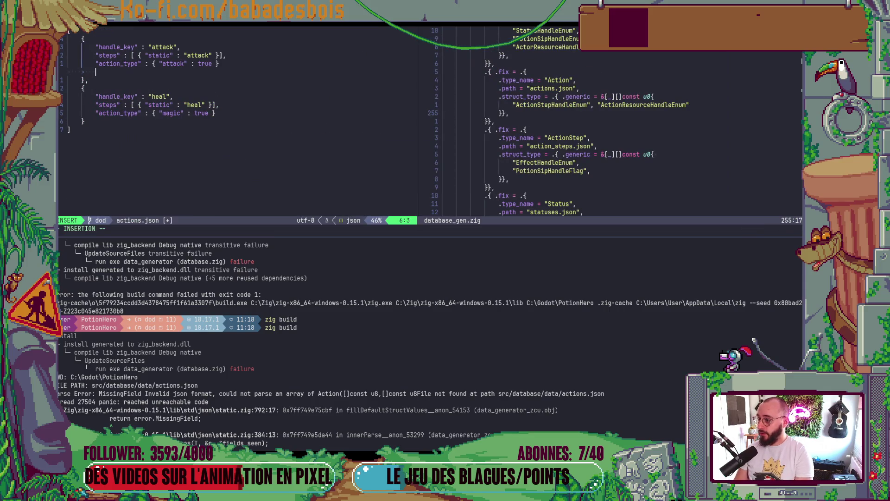
key("Escape")
type("k")
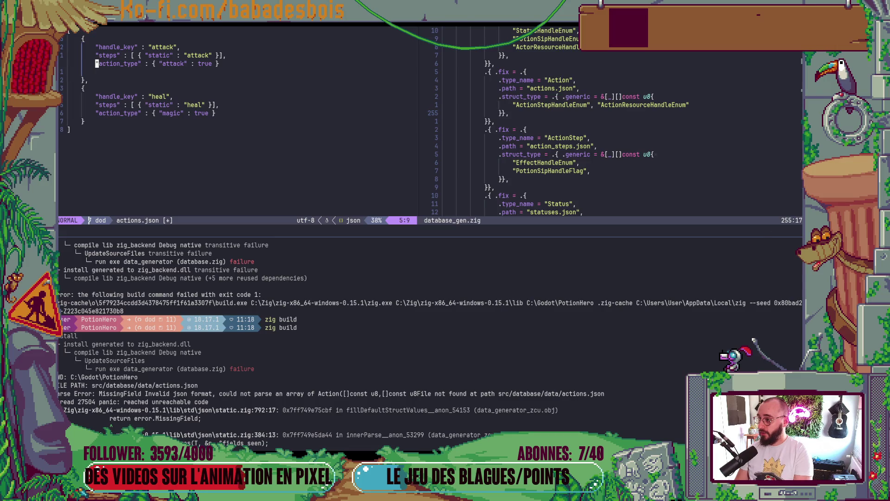
type("A,")
key("Escape")
key("j")
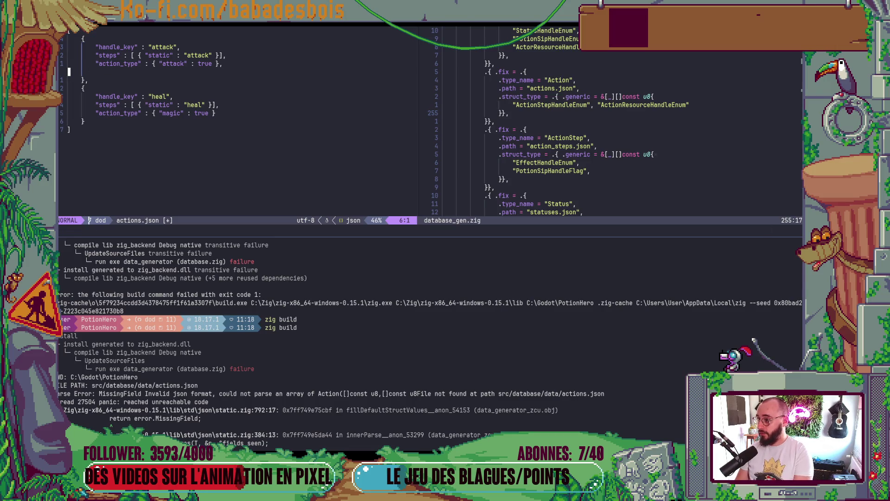
key("S")
key("Tab")
type("\"resource")
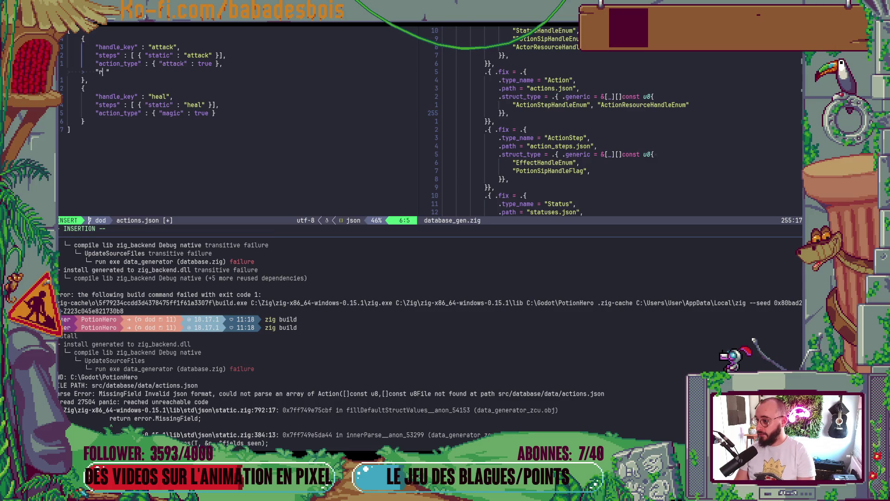
type("_handle")
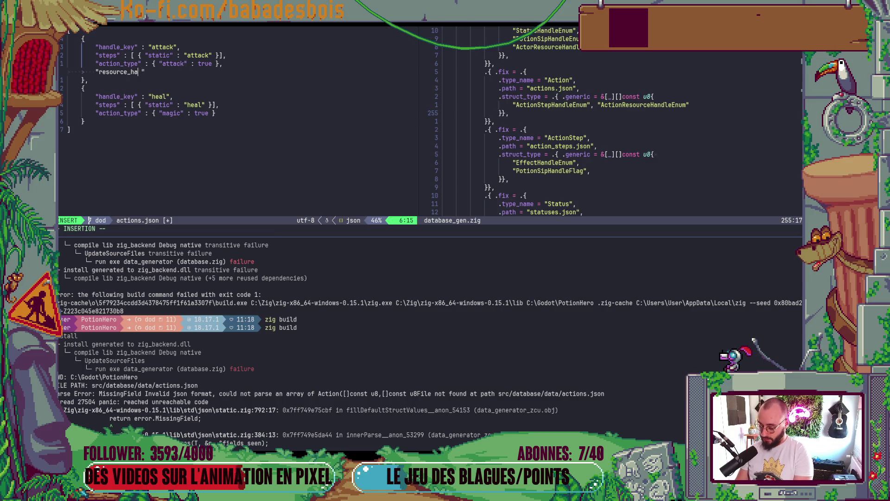
key("Escape")
type("A : ")
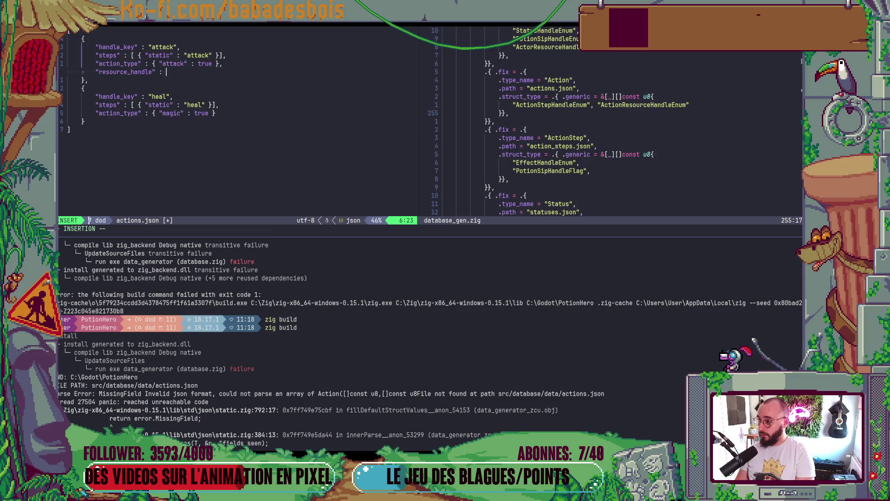
type("{\"")
key("Left")
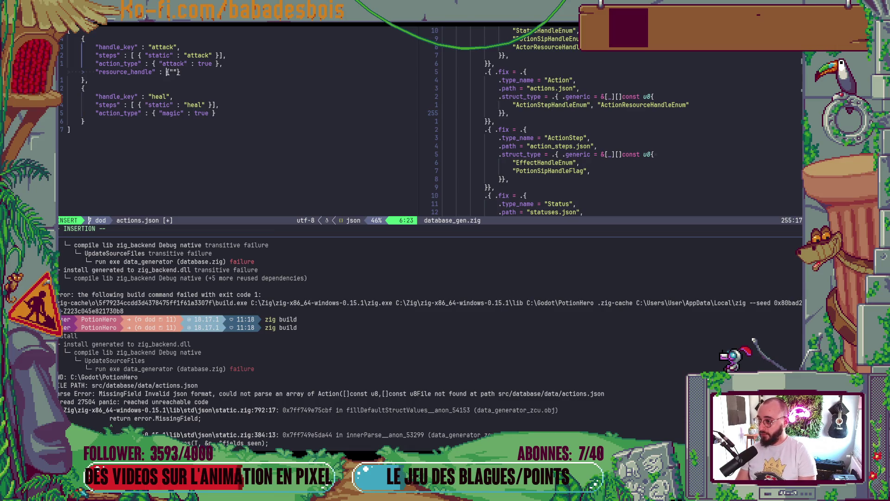
key("Right")
key("Right")
type("\"")
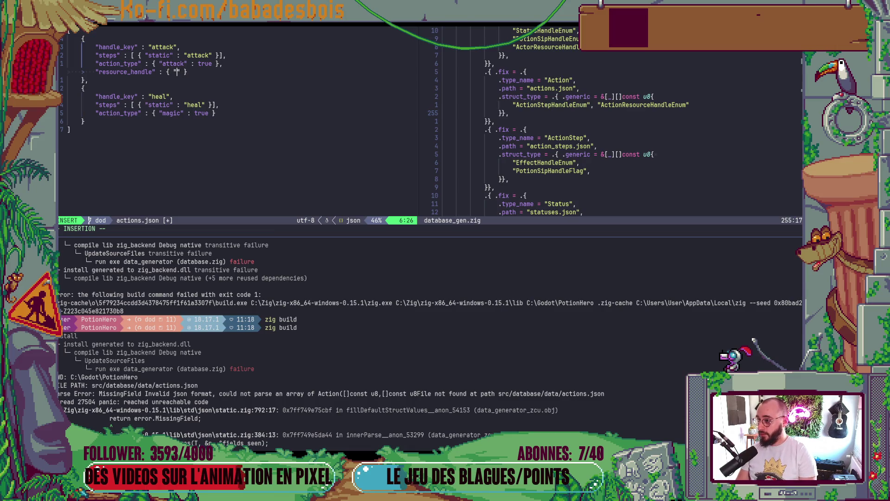
type("static")
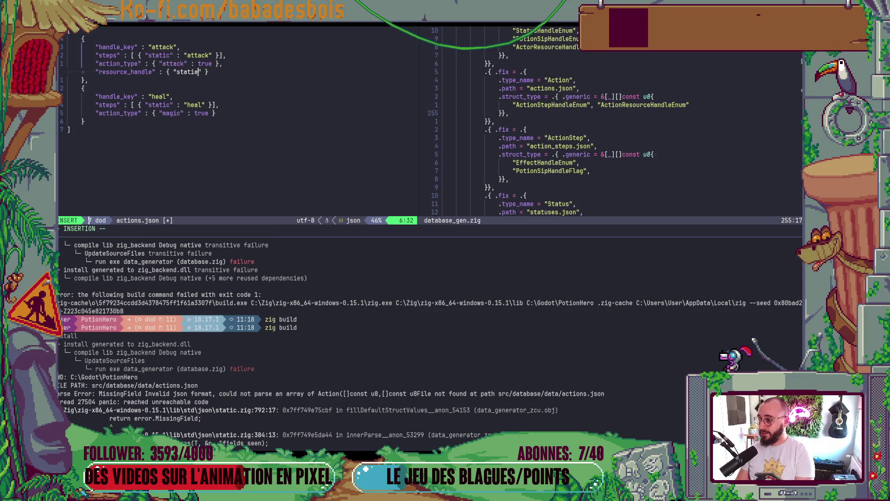
key("Right")
type(": \"")
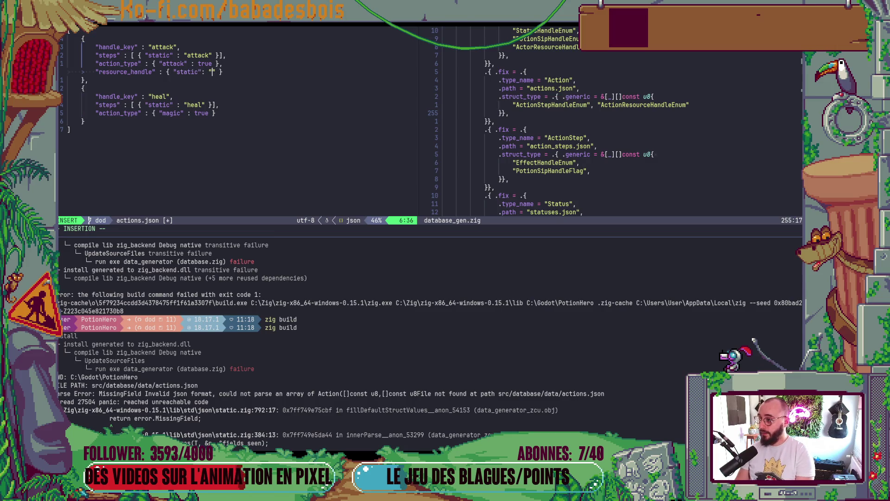
type("attack")
key("Escape")
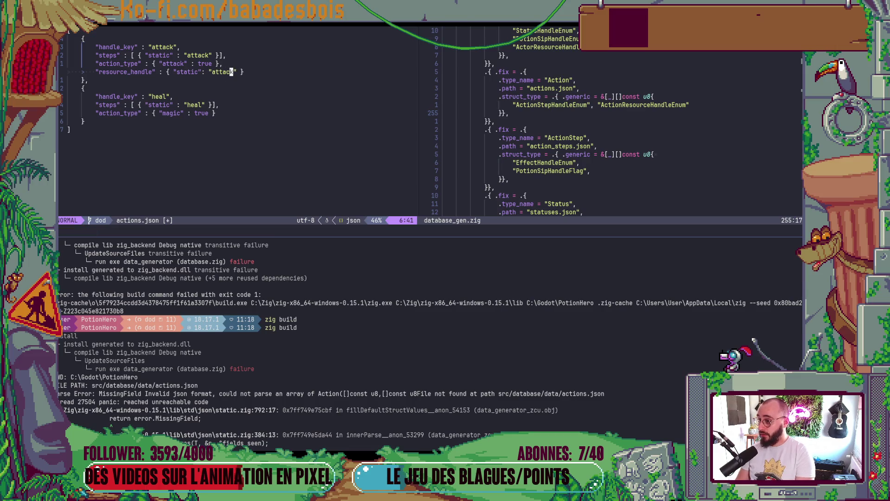
- Copy that field into the heal action as static "heal", save, and run the game
key("y")
key("i")
key("braceleft")
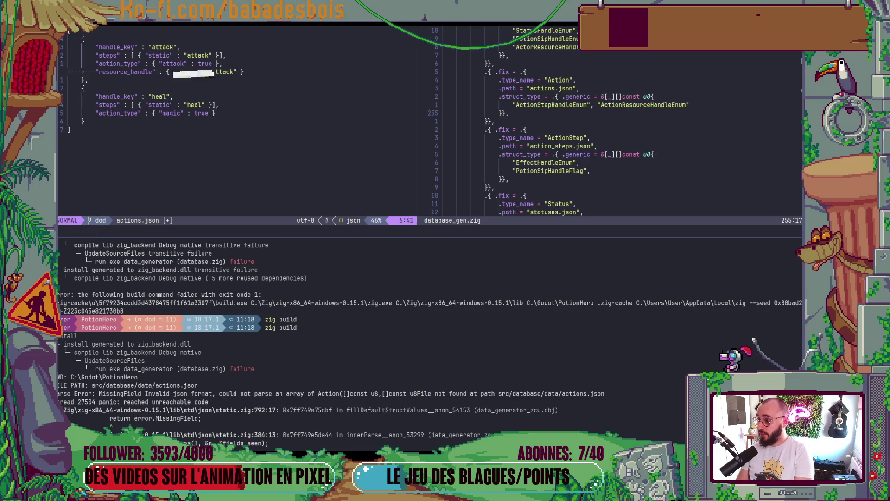
key("p")
key("alt+j")
key("alt+j")
key("alt+j")
key("alt+j")
type("ka,")
key("Escape")
type("j")
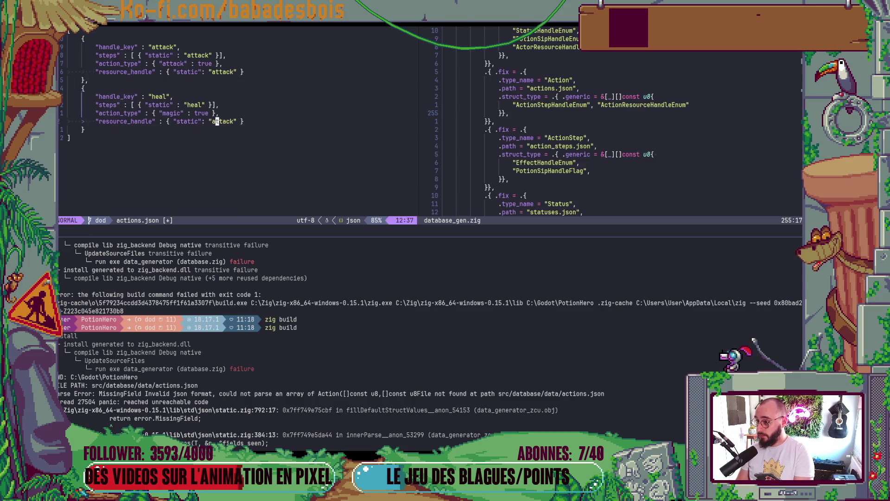
type("ciwheal")
key("Escape")
type(":w")
key("Return")
key("alt+Tab")
key("F5")
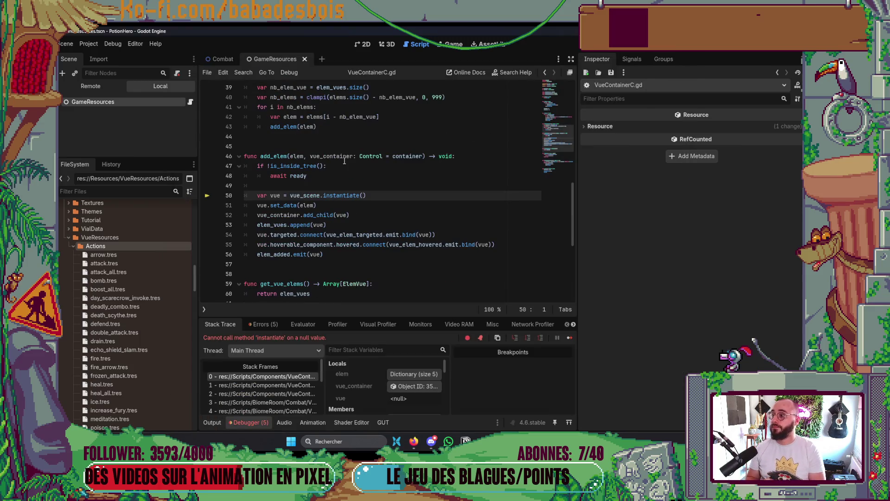
- Stop the game and resave database_gen.zig with an added blank line to rerun zig build
key("F8")
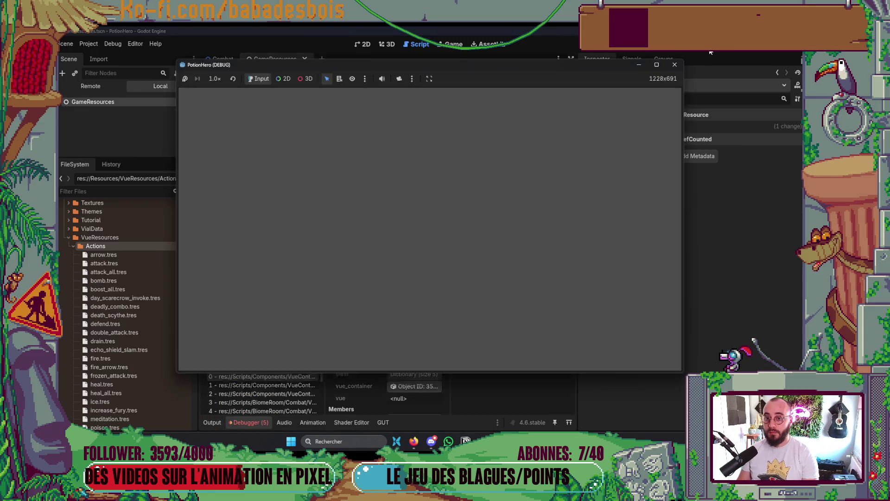
key("alt+Tab")
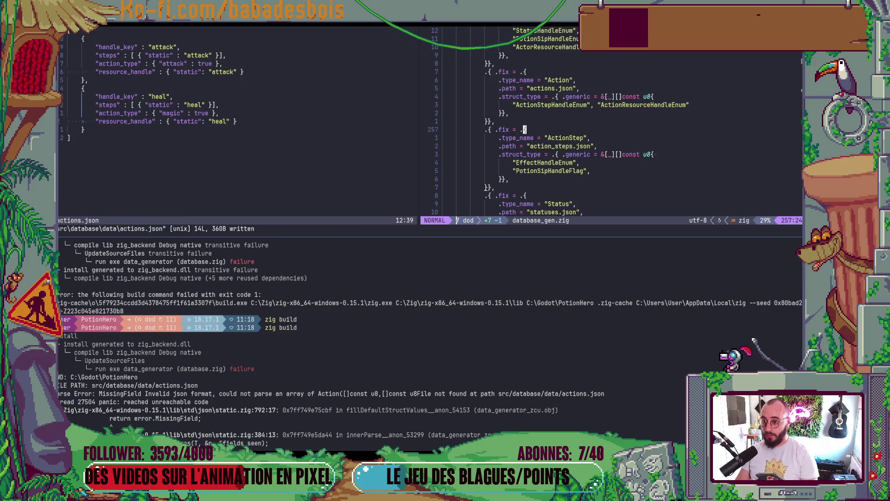
key("o")
key("Escape")
key("ctrl+s")
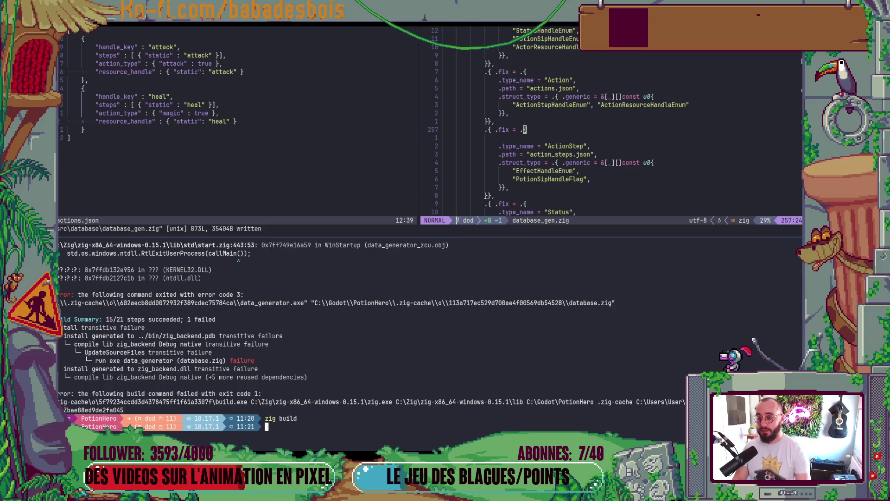
- Remove the extra blank line and write all files with :wa to trigger the build again
key("ctrl+k")
key("j")
key("d")
key("d")
type(":wa")
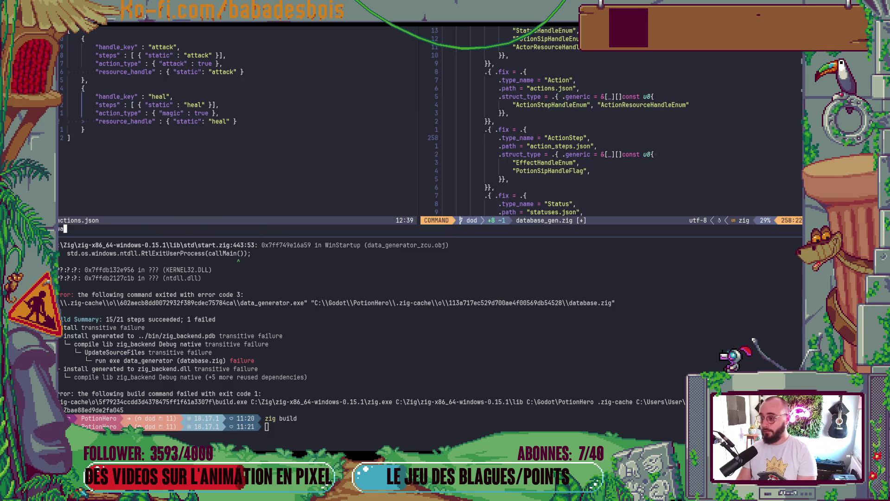
key("Return")
key("alt+Tab")
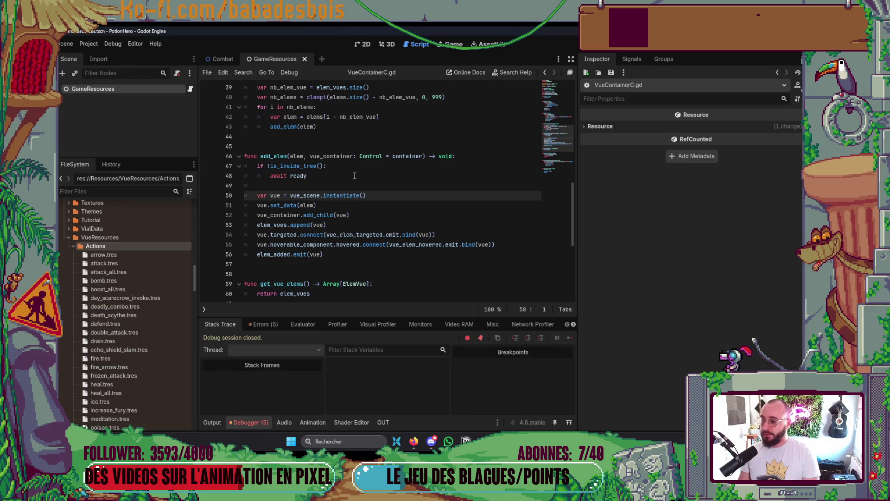
- Run the game from the 2D workspace and inspect the failing container's self object in the remote Inspector
scroll(569, 138, "up", 13)
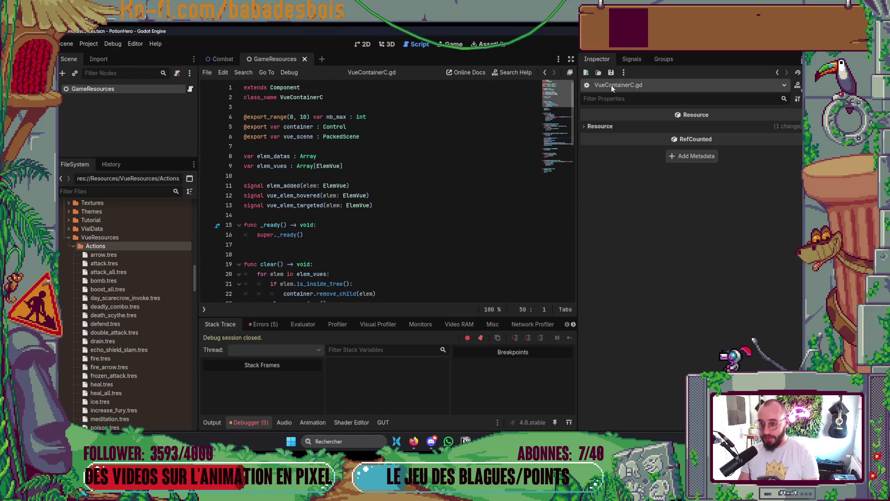
left_click(362, 45)
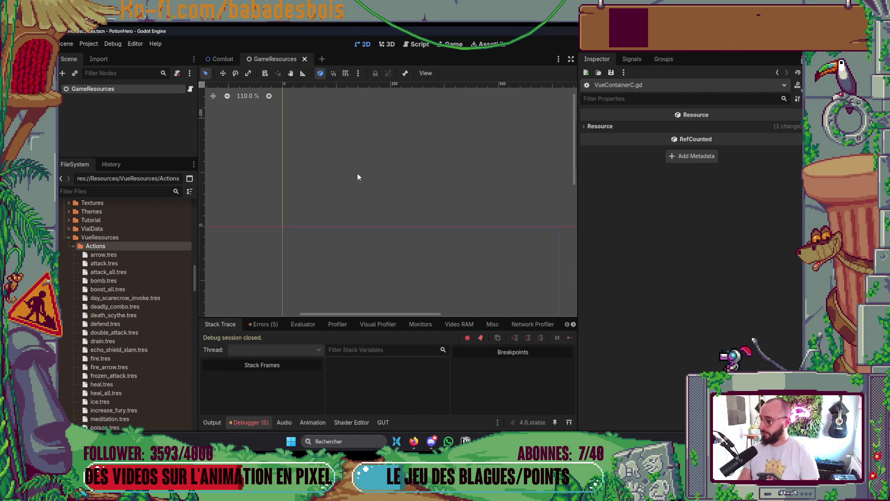
key("F5")
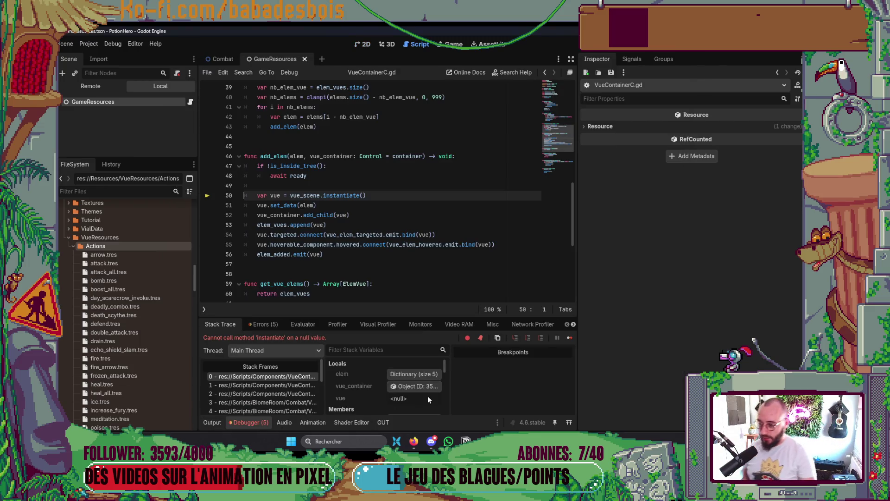
left_click_drag(458, 381, 492, 381)
scroll(454, 402, "down", 1)
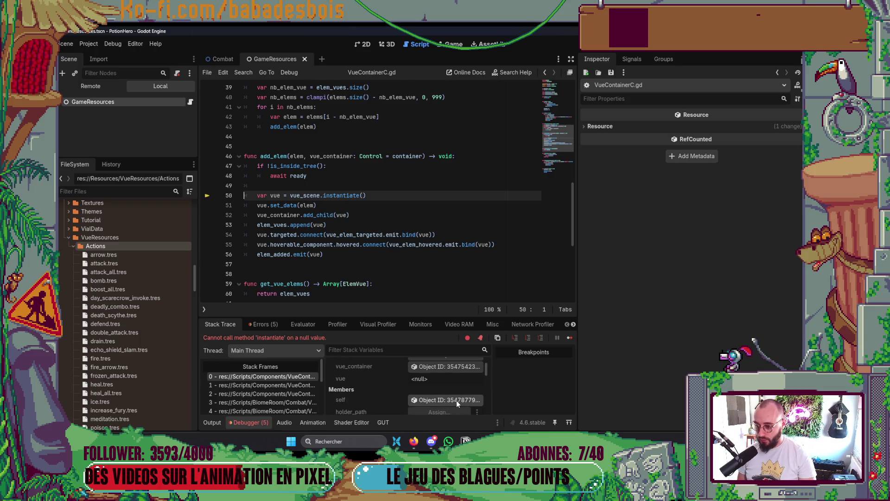
left_click(456, 400)
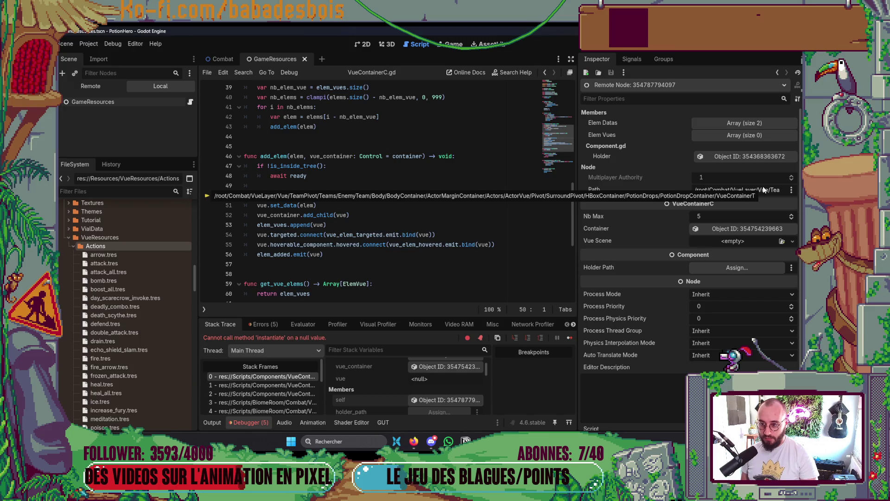
left_click(496, 217)
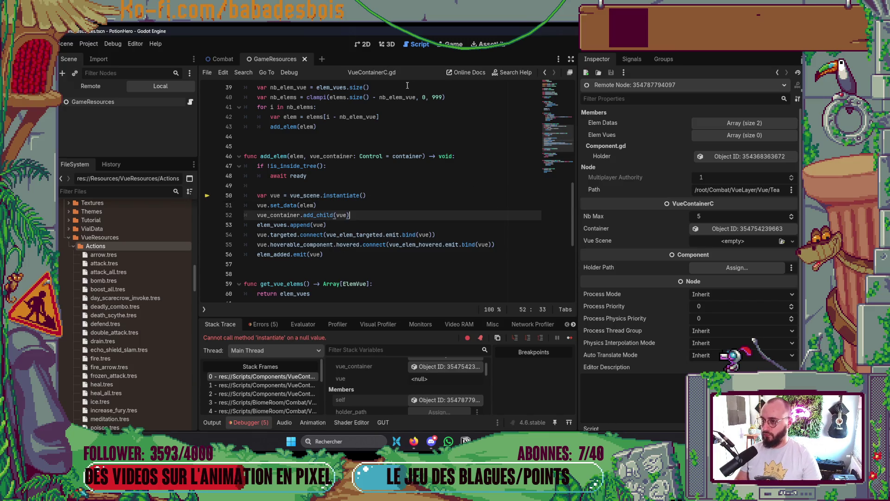
- Open the ActorVue scene and rename its VueContainerT node to VueContainerC
left_click(370, 45)
key("ctrl+shift+o")
type("Actor")
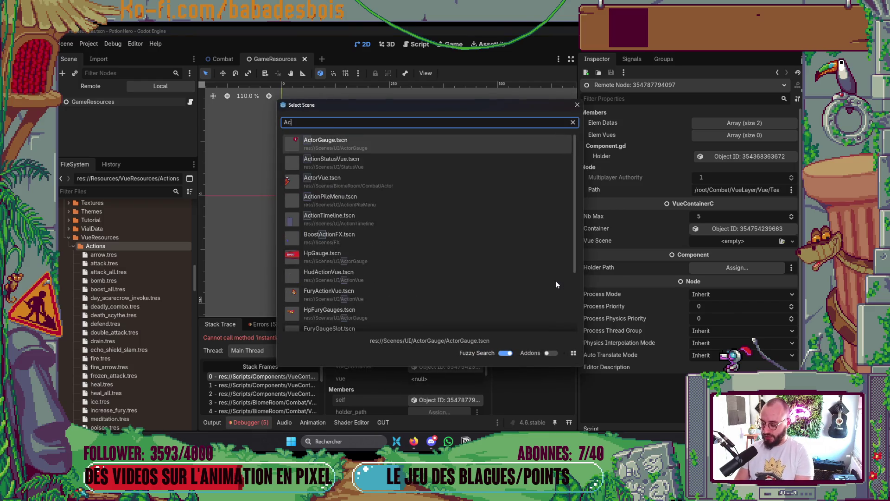
type("VB")
key("Return")
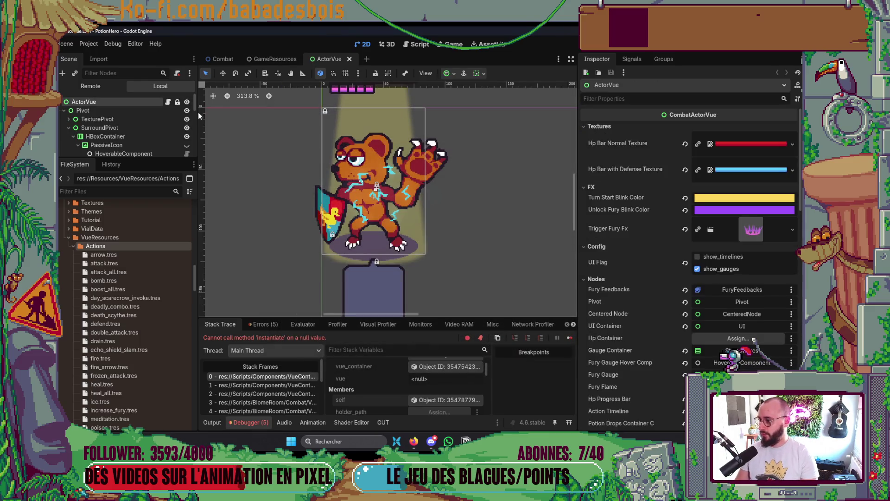
left_click_drag(144, 158, 145, 310)
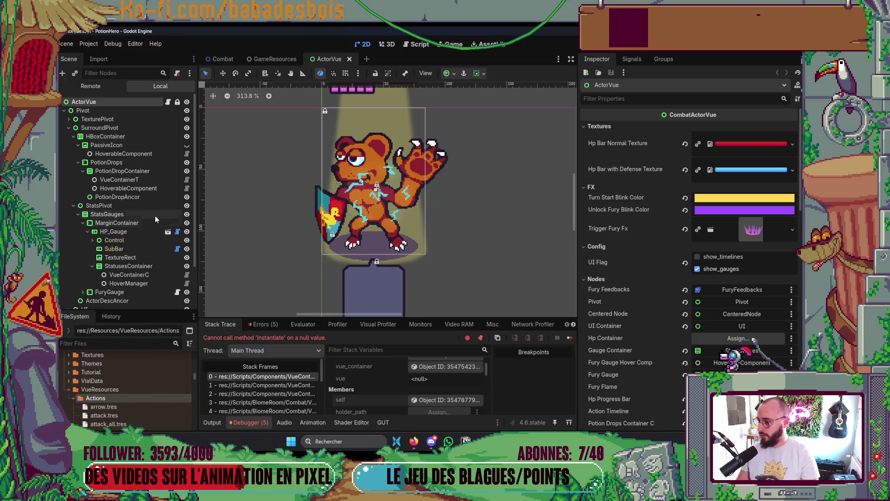
right_click(154, 182)
left_click(146, 180)
left_click(146, 180)
type("C")
key("Return")
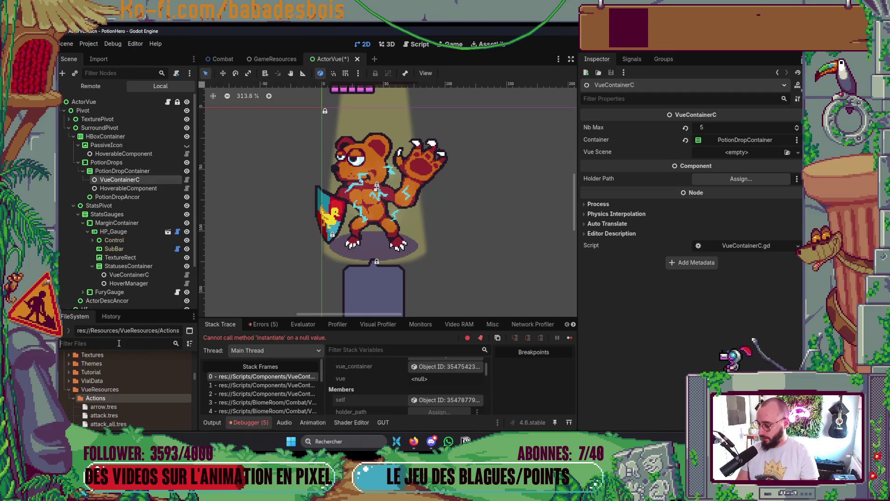
- Assign PotionDropVue.tscn as VueContainerC's Vue Scene
type("PotionD")
type("rop")
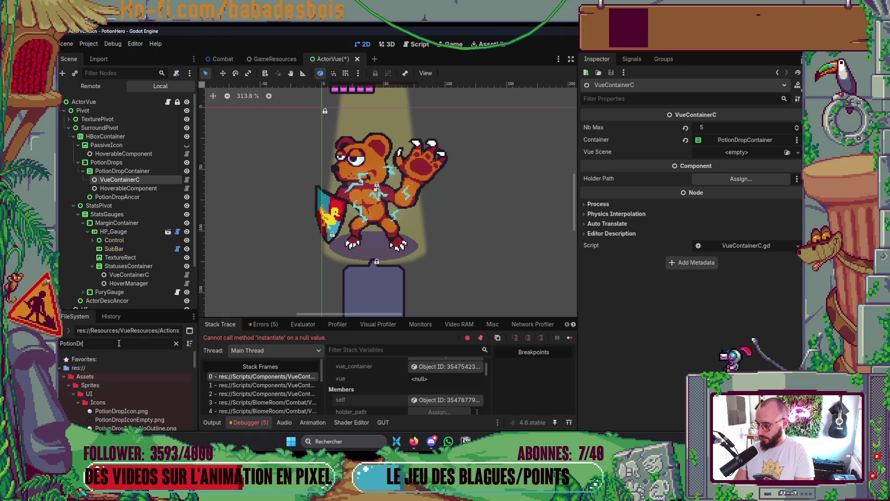
type("Vue")
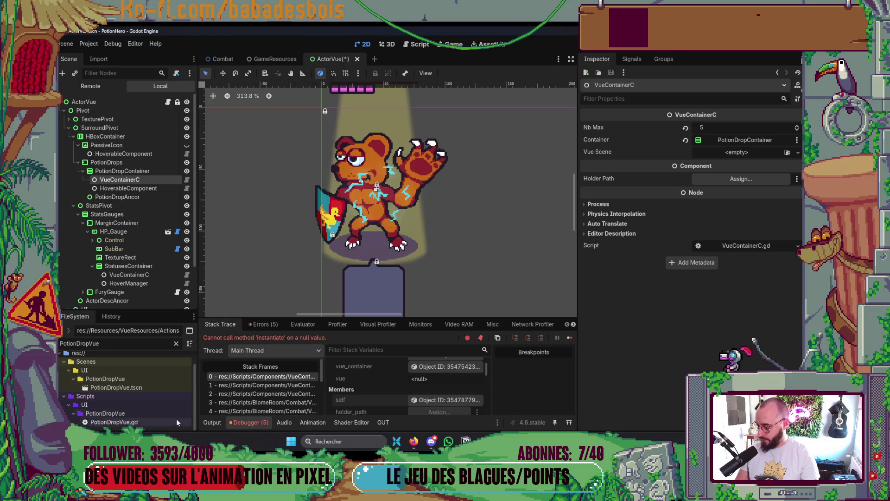
mouse_move(119, 388)
left_mouse_down()
mouse_move(521, 323)
mouse_move(736, 137)
mouse_move(742, 153)
left_mouse_up()
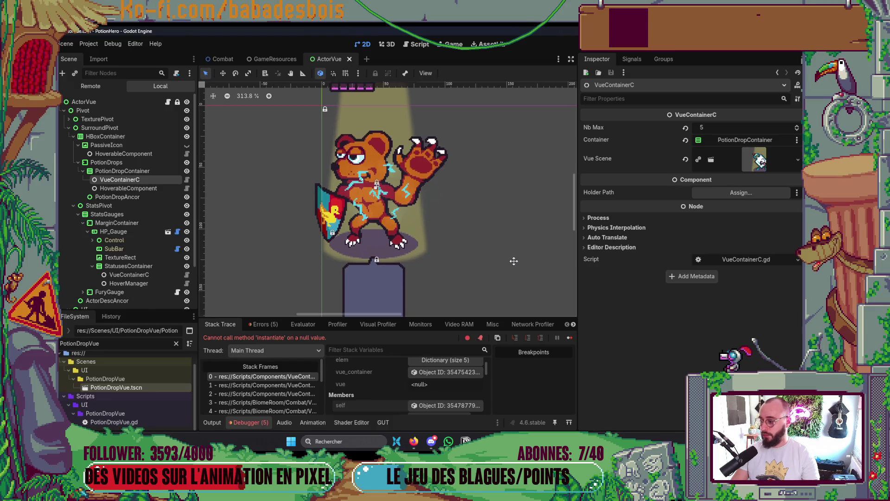
- Run the game to test the potion drops, then close it and hide the output panel
key("F5")
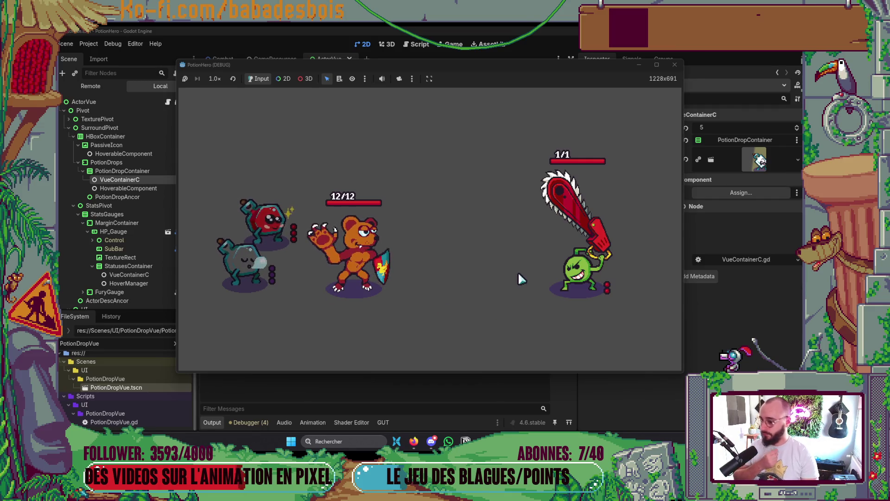
left_click(675, 65)
left_click(212, 422)
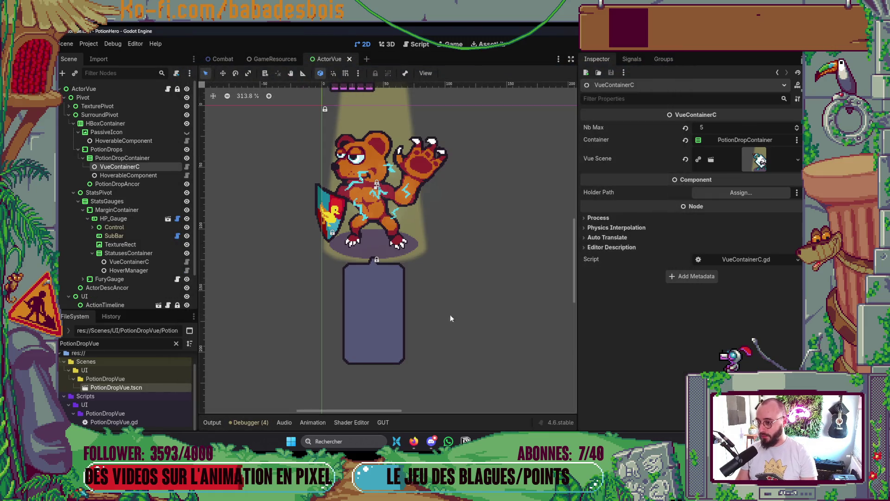
left_click(478, 335)
scroll(478, 334, "down", 5)
key("alt+Tab")
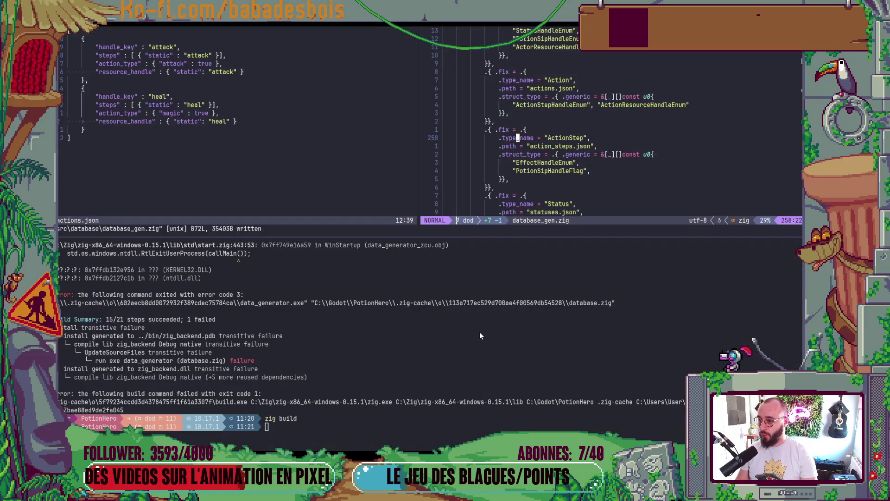
- Close Neovim's terminal pane and switch between Neovim and the Godot editor
left_click(352, 152)
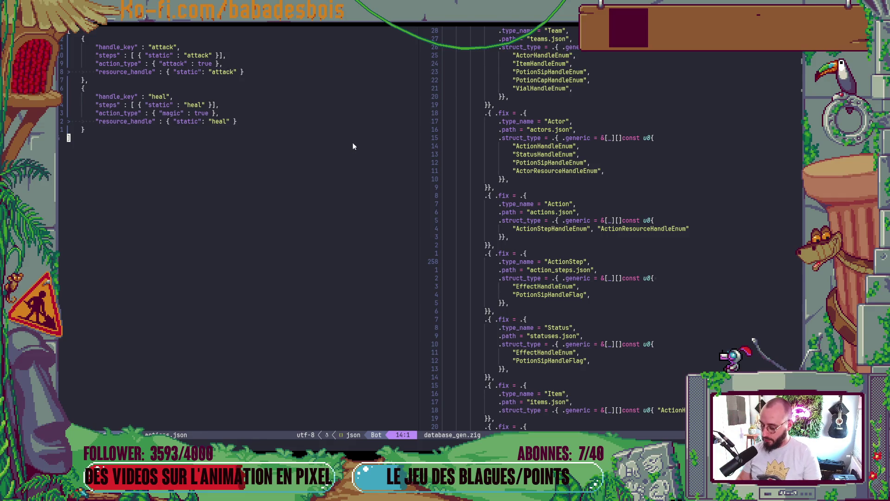
key("alt+Tab")
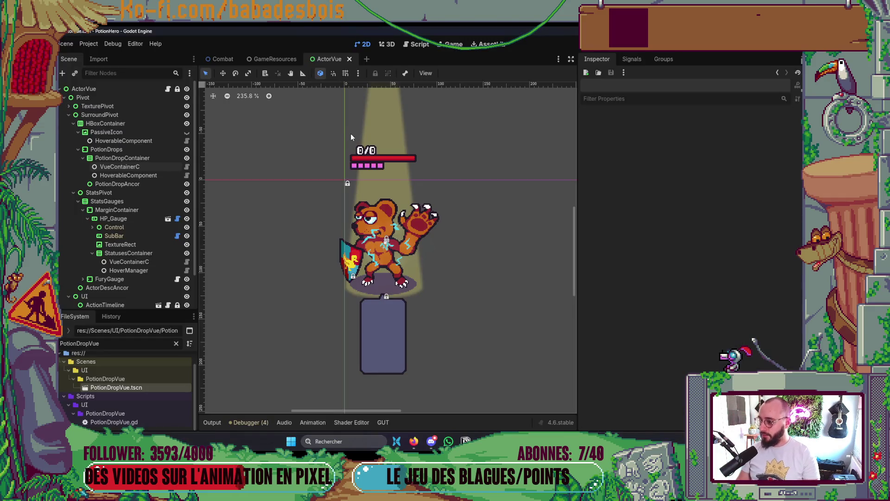
key("alt+Tab")
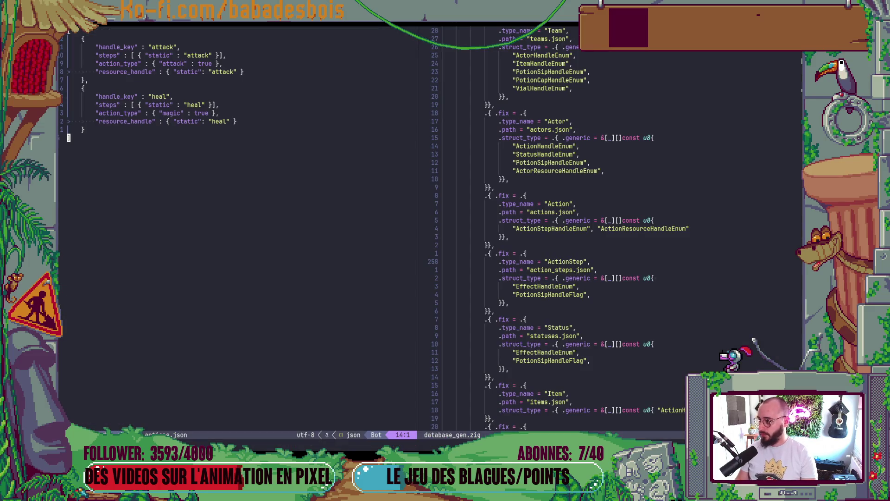
key("alt+Tab")
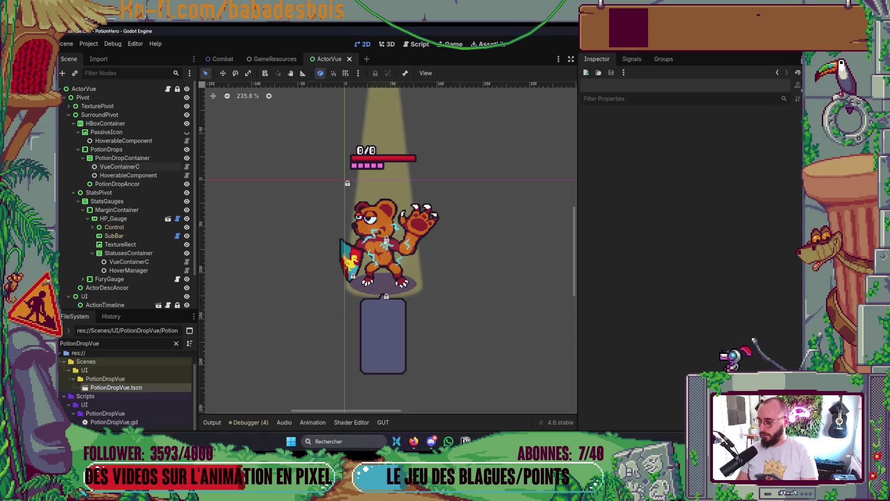
key("alt+Tab")
key("space")
key("f")
key("f")
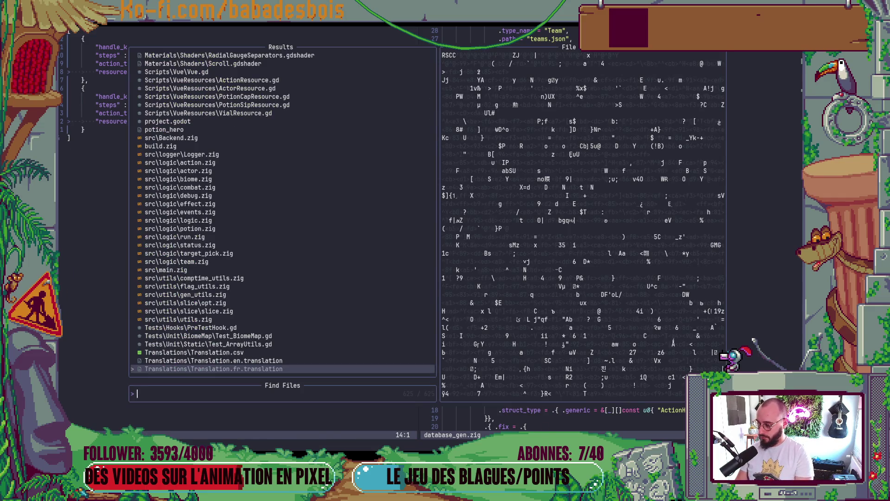
key("Escape")
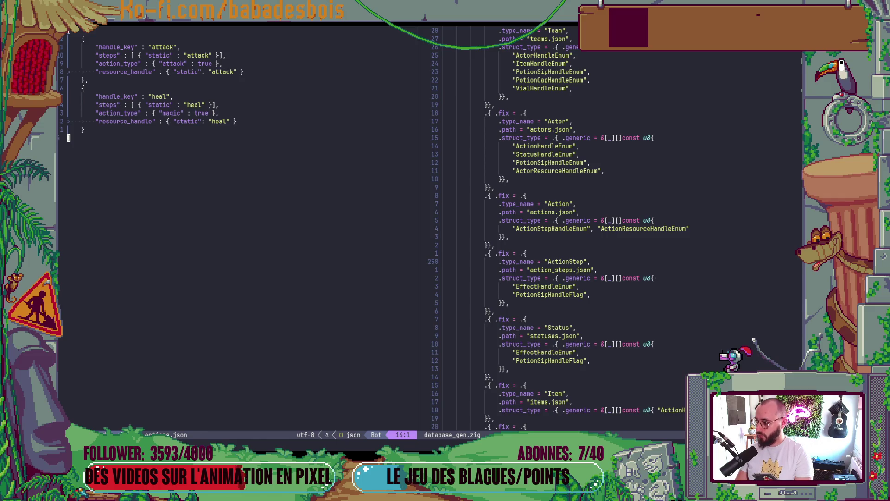
key("alt+Tab")
- Enable the show_timelines UI flag on the ActorVue root node and run the game
left_click(146, 88)
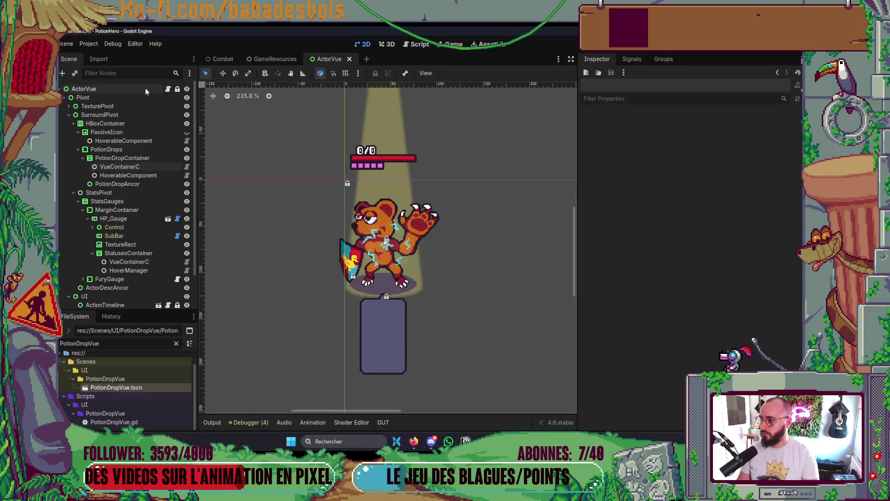
scroll(777, 315, "down", 3)
scroll(778, 315, "down", 2)
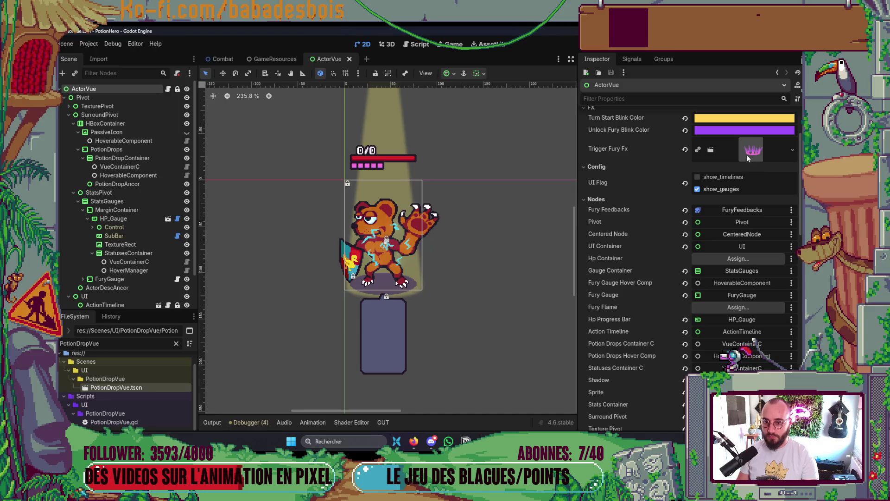
left_click(697, 177)
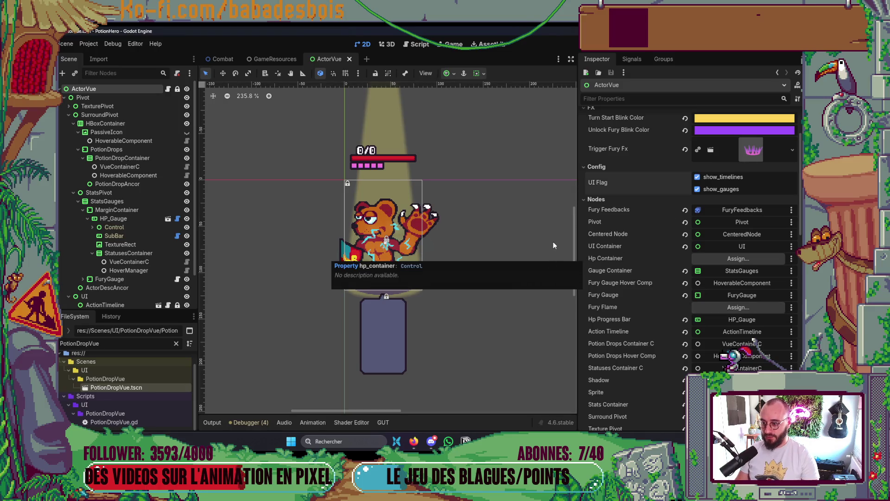
key("F5")
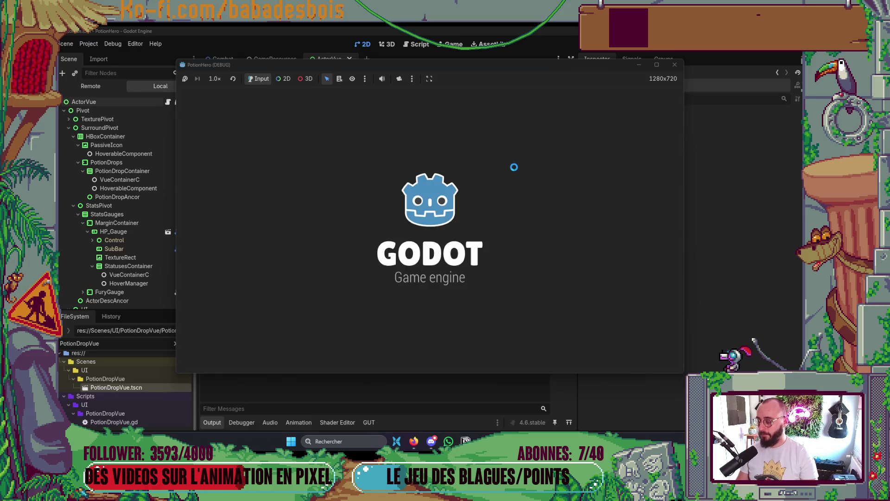
- Stop the crashed run, widen the script editor, and save the ActorVue scene
scroll(515, 171, "up", 2)
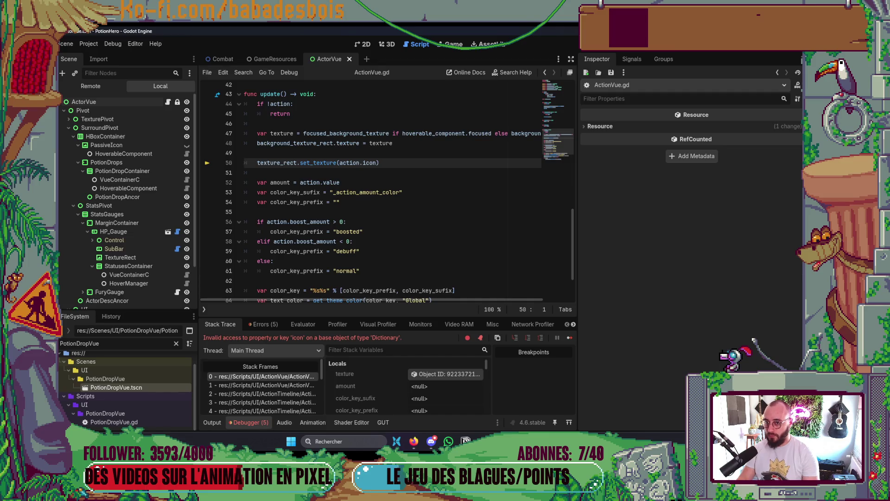
key("F8")
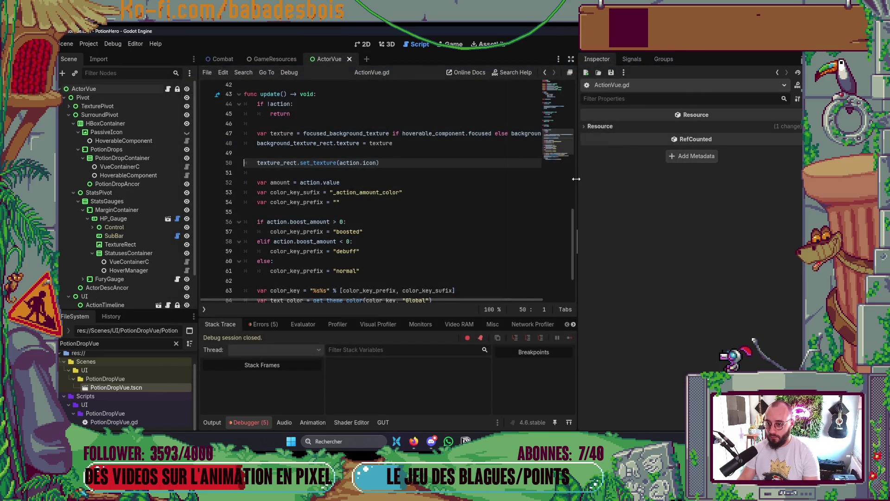
left_click_drag(580, 175, 678, 200)
left_click(250, 422)
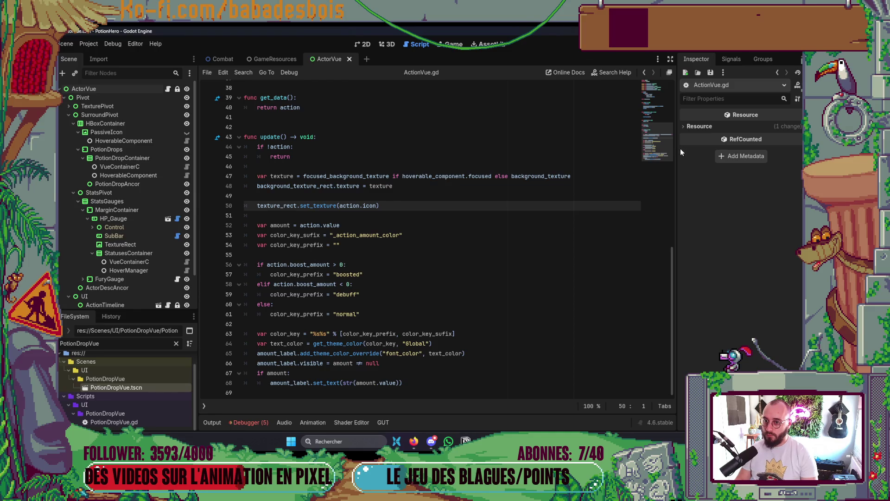
left_click(501, 167)
key("ctrl+s")
key("alt+Tab")
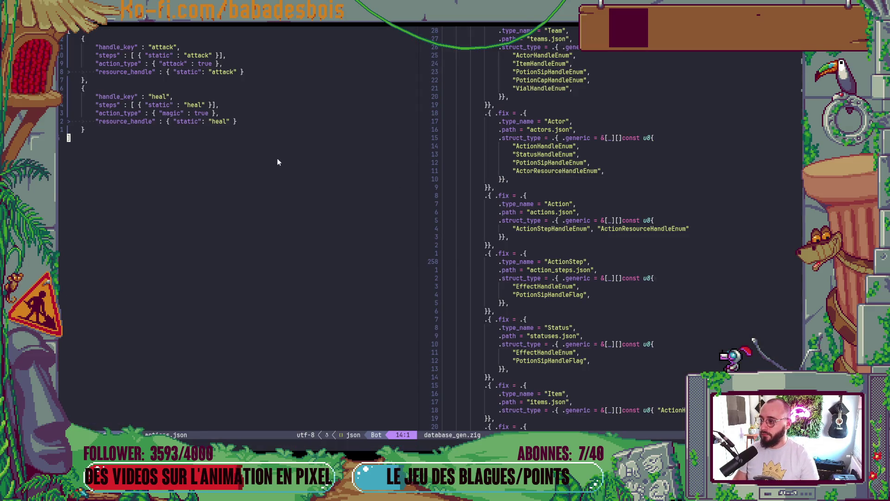
- Open ActionVue.gd in Neovim through the project file finder
key("space")
key("f")
key("f")
type("Acti")
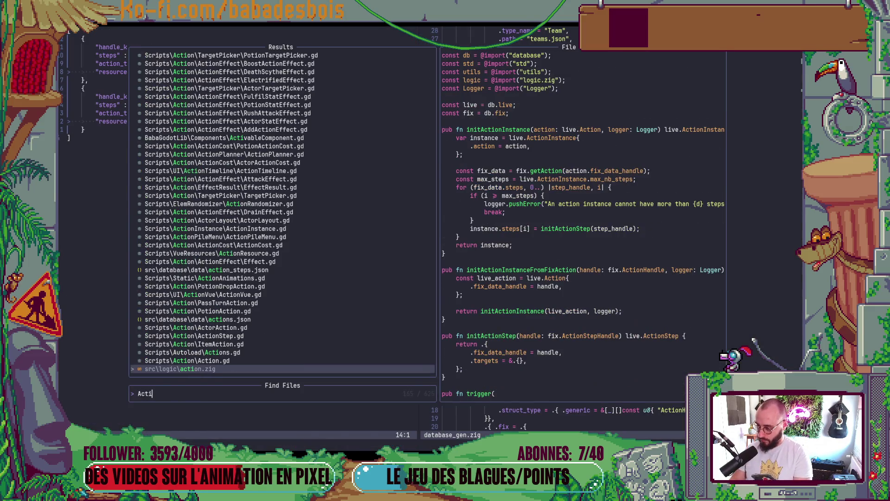
key("alt+Tab")
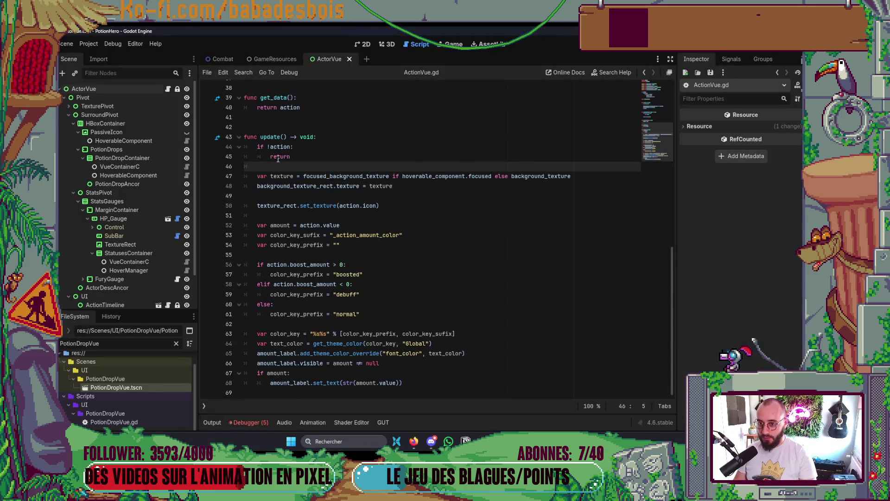
key("alt+Tab")
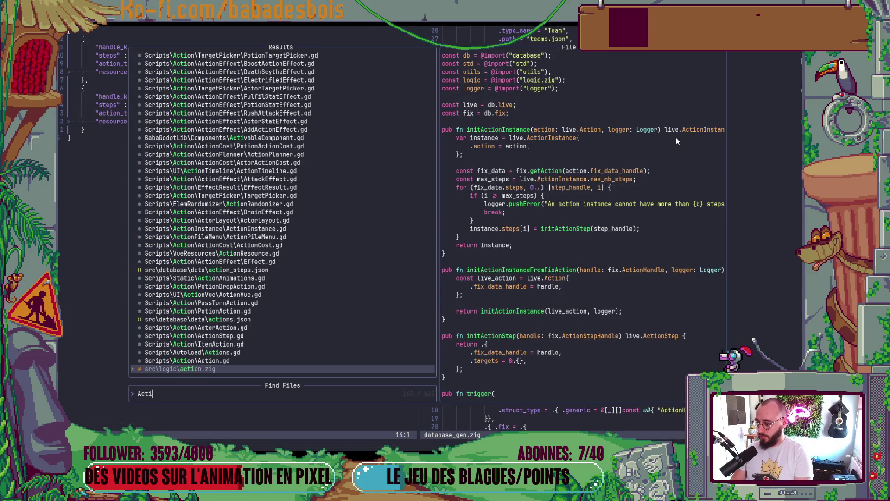
type("onVue")
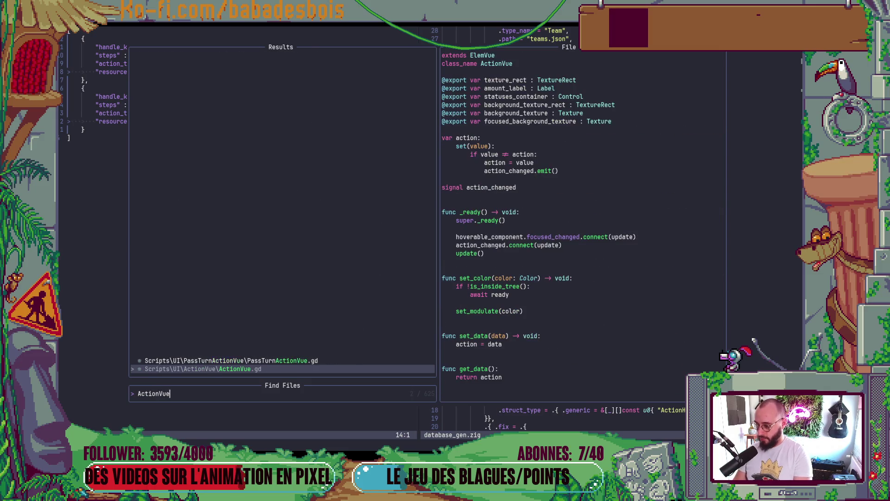
key("Return")
- Add 'var resource = GAME_RESOURCES' above the icon line, save, and quit Neovim
type("O")
type("var resource =")
type(" GAME")
type("RESOURCES")
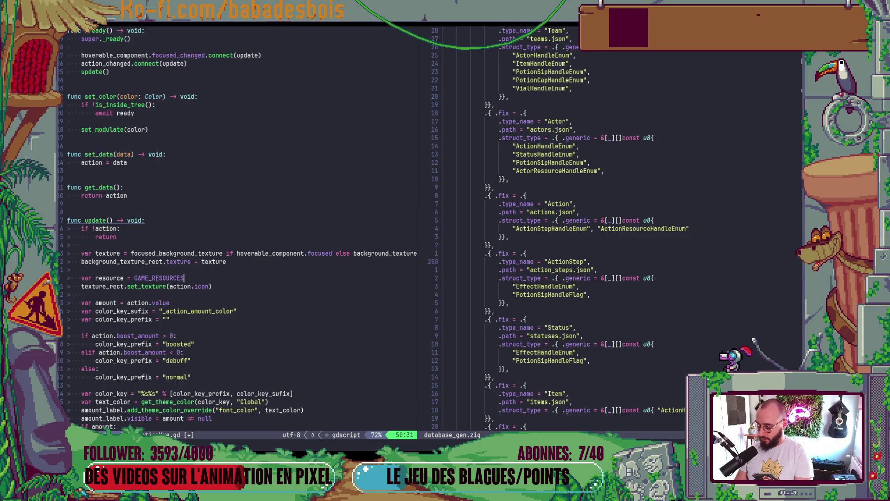
key("Escape")
type(":w")
key("Return")
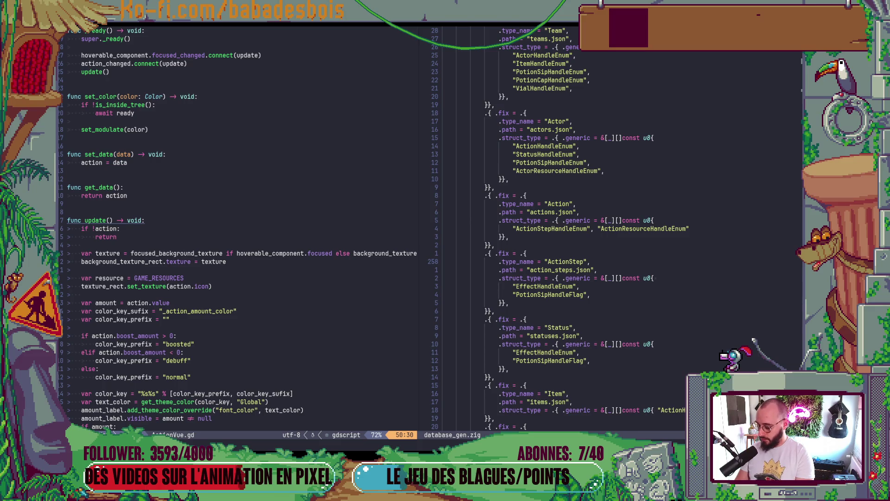
type(":qa")
key("Return")
key("ctrl+l")
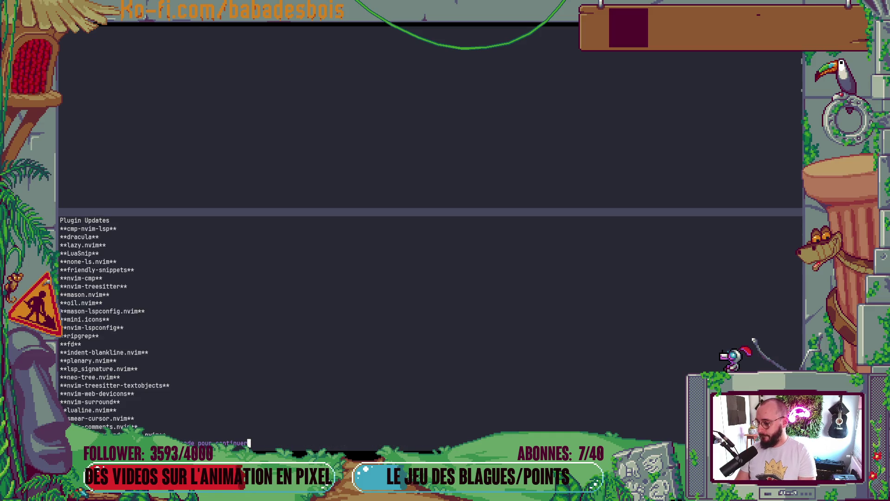
- Dismiss the plugin update notice and reopen ActionVue.gd through the file finder
key("Return")
key("q")
key("space")
key("f")
key("f")
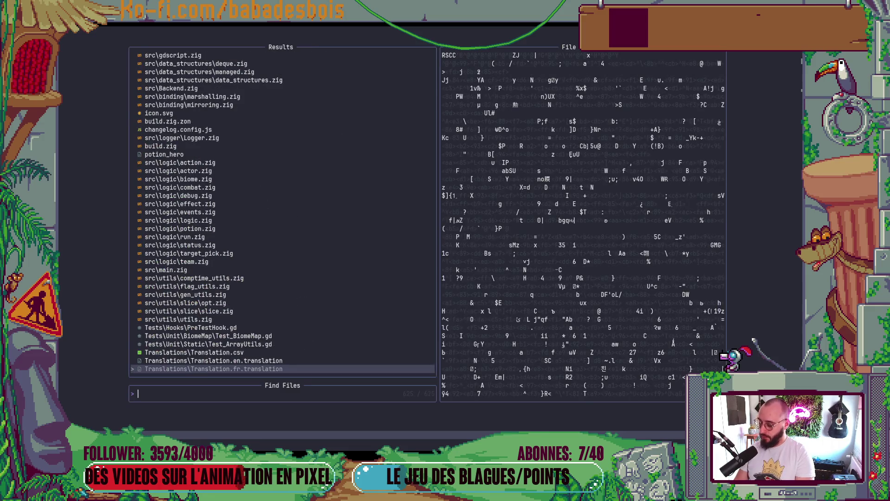
type("ActionVue")
key("Return")
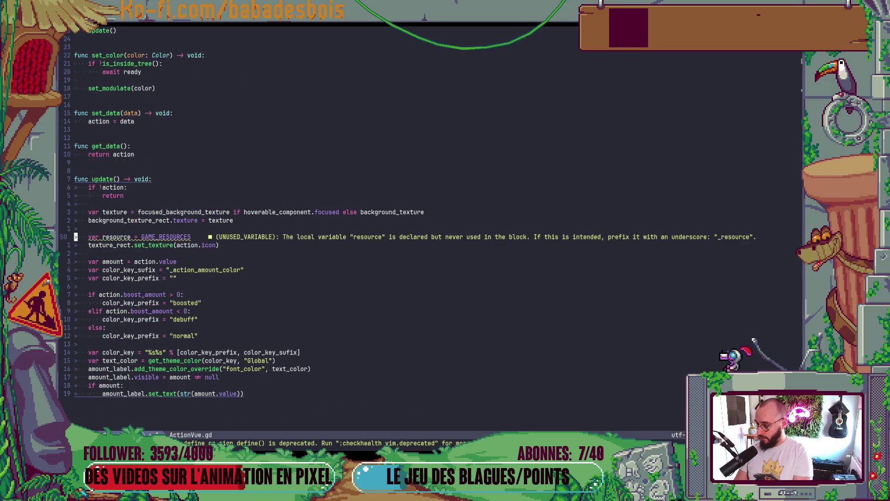
- Load the icon via get_resource(ActionResource, action.fix_data.resource_handle) and save ActionVue.gd
type("a.")
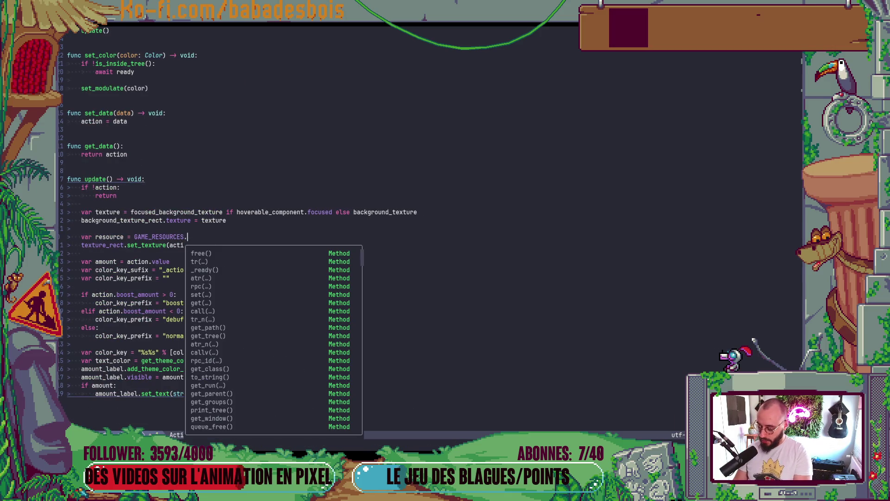
type("get_resource(")
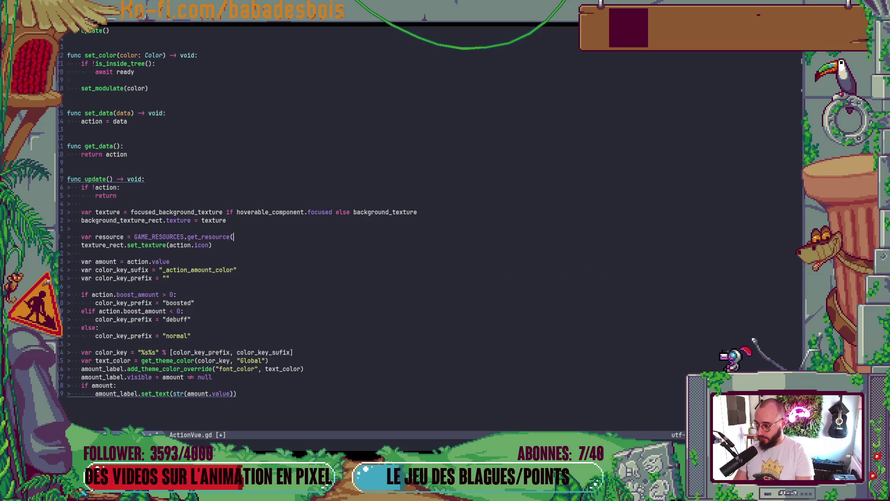
type(")")
type("ction")
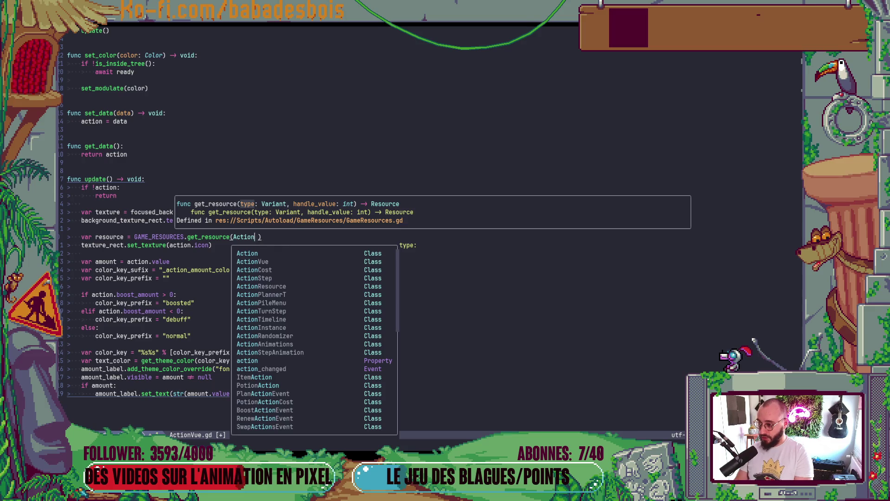
type("Res")
key("Return")
type(".")
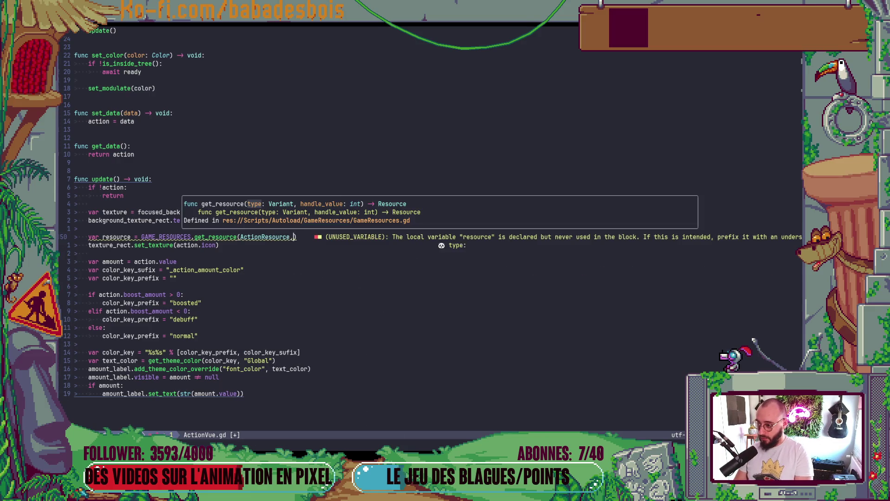
key("BackSpace")
type(", ")
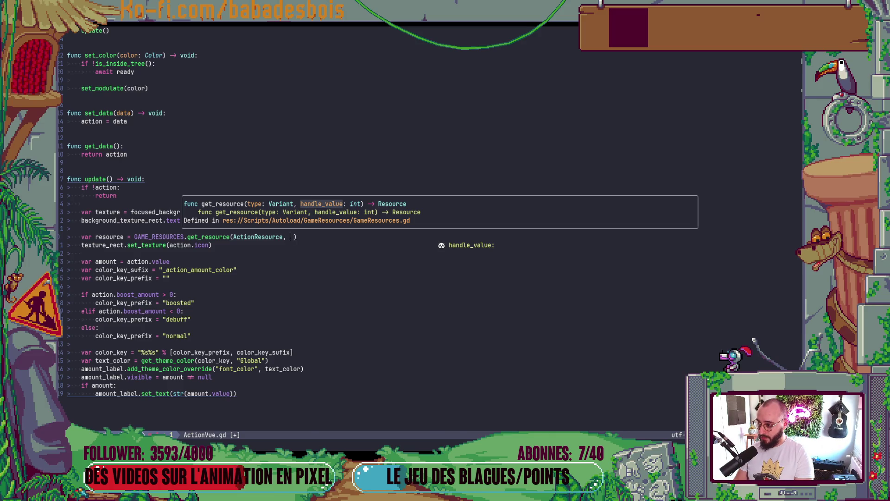
type("action.")
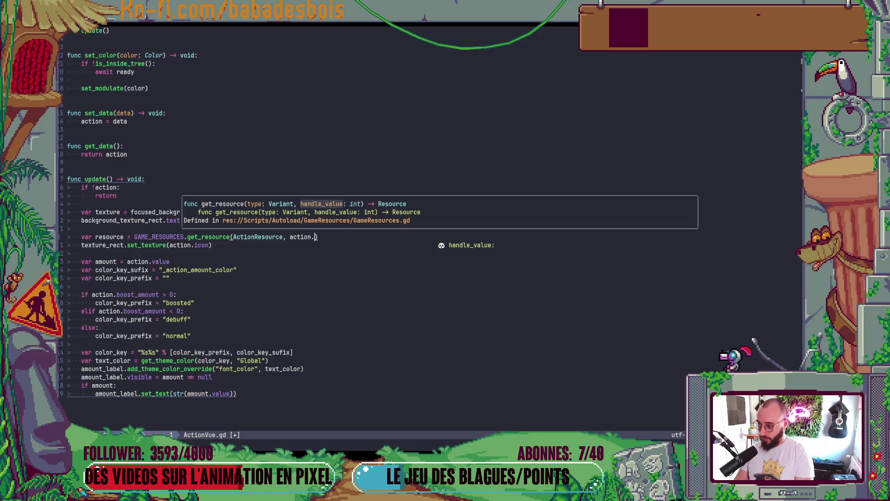
key("Escape")
key("alt+Tab")
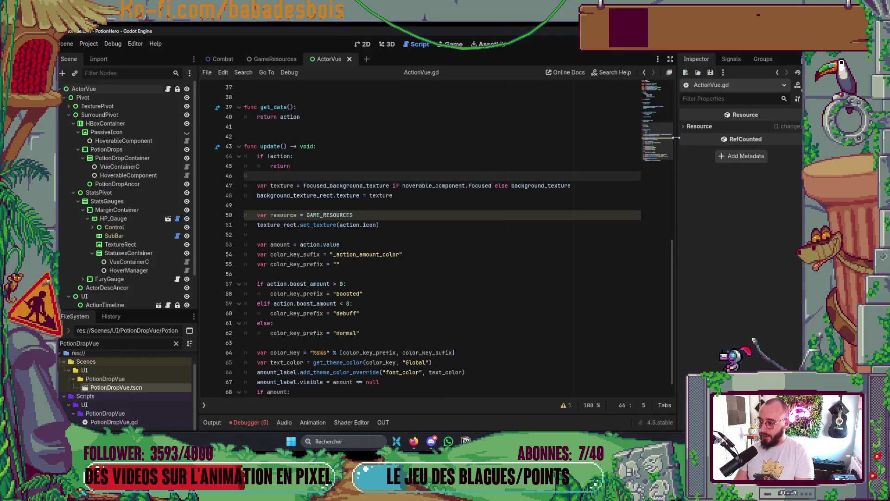
key("alt+Tab")
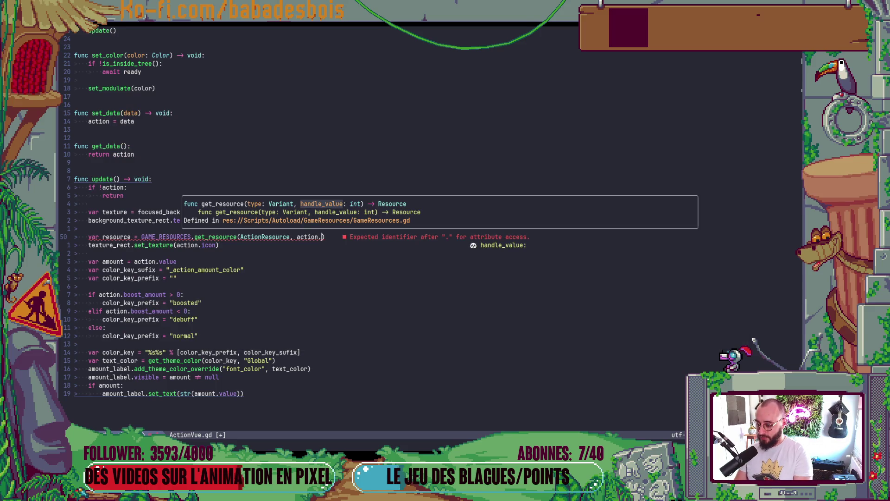
type("fix_data.")
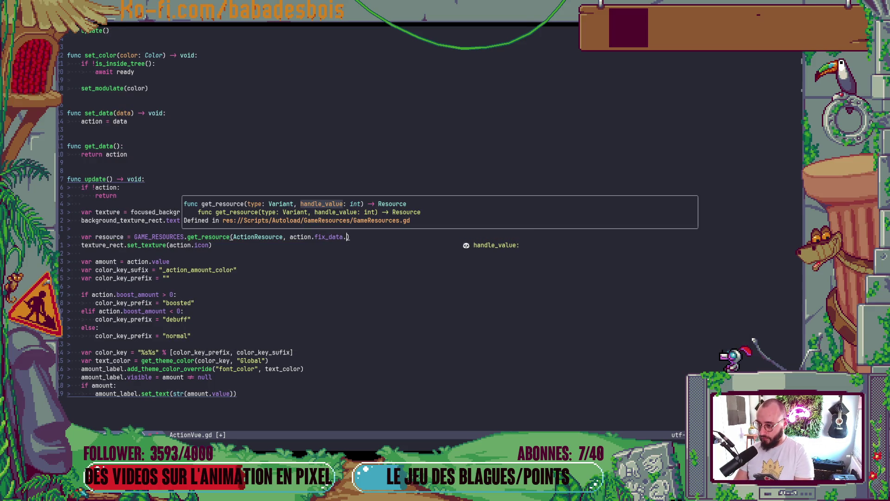
type("resour")
type("ce_handle")
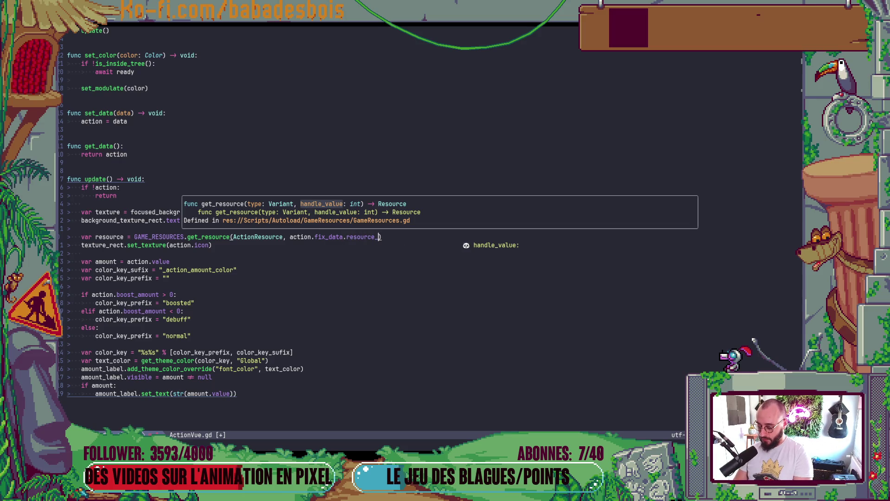
key("Escape")
type(":w")
key("Return")
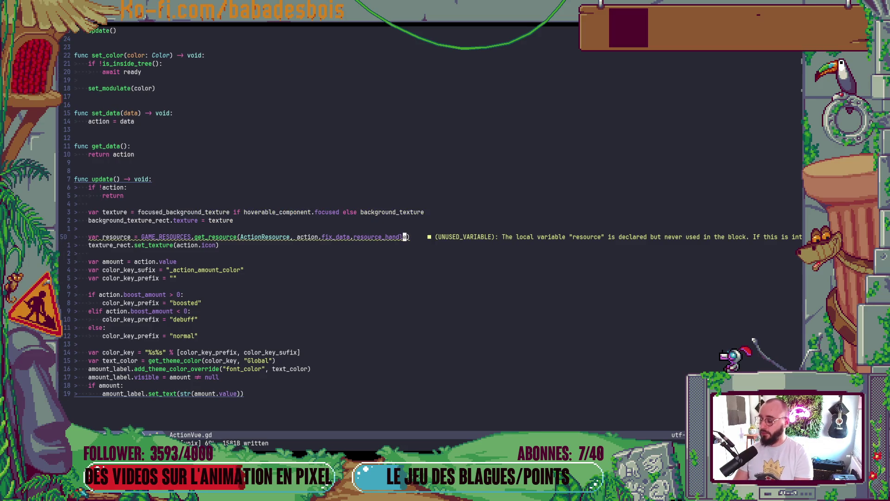
type("jbbcr")
- Accept the resource completion for the icon, save again, and launch the game in Godot
key("Tab")
key("Escape")
type(":w")
key("Return")
key("j")
key("j")
key("j")
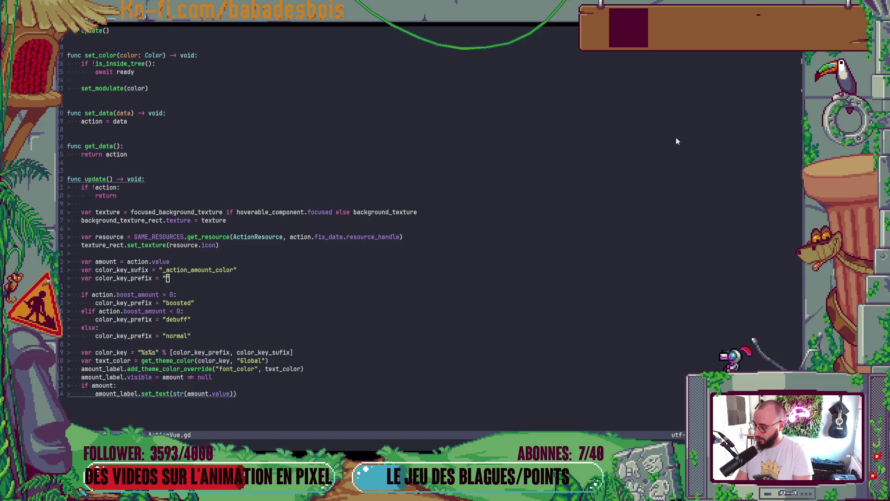
key("alt+Tab")
key("F5")
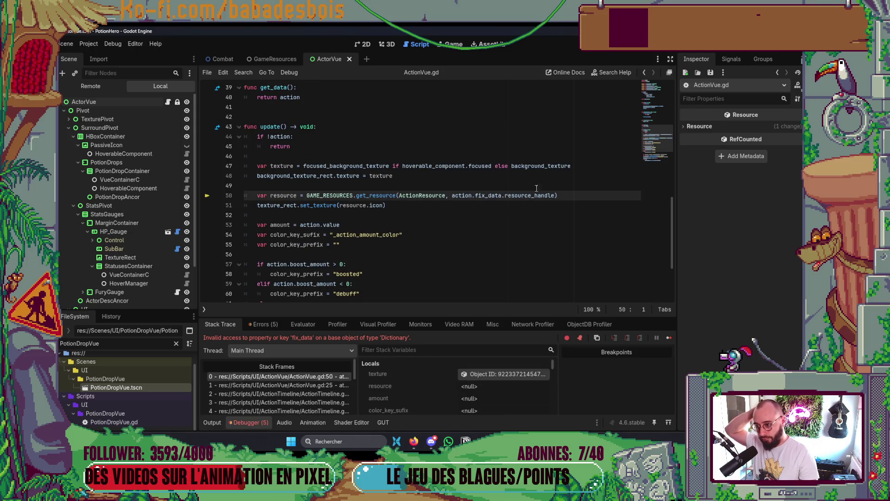
- Enlarge the debugger and expand the action variable to examine its nested action fields
scroll(496, 393, "down", 3)
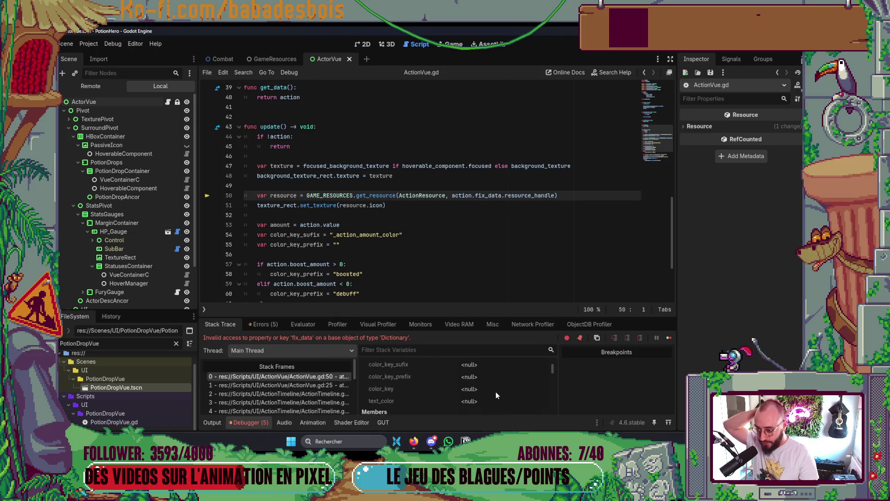
scroll(497, 395, "up", 3)
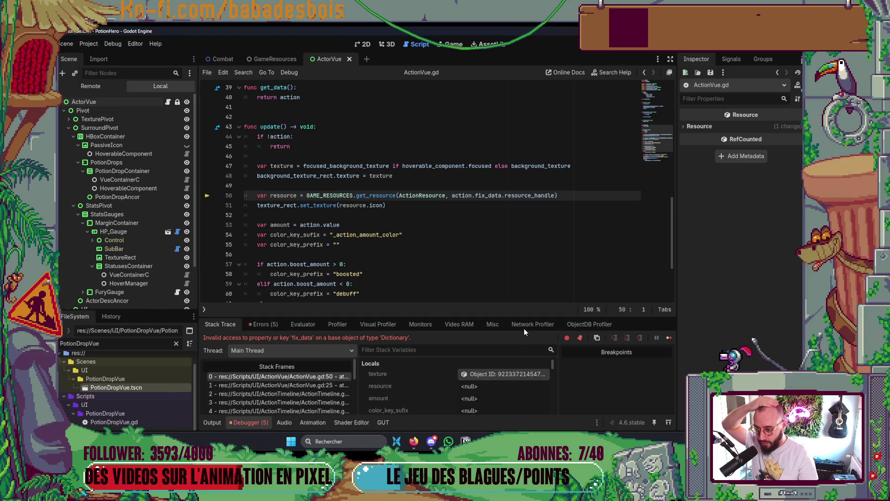
left_click_drag(518, 317, 518, 245)
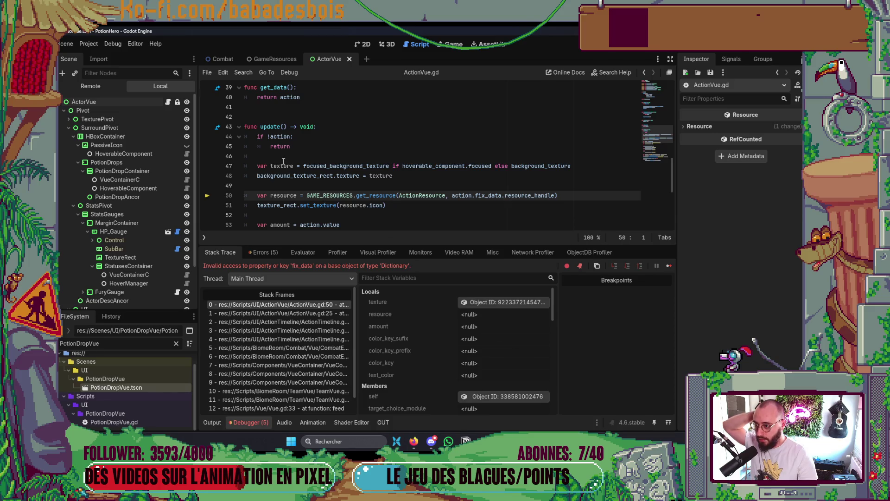
scroll(482, 340, "down", 8)
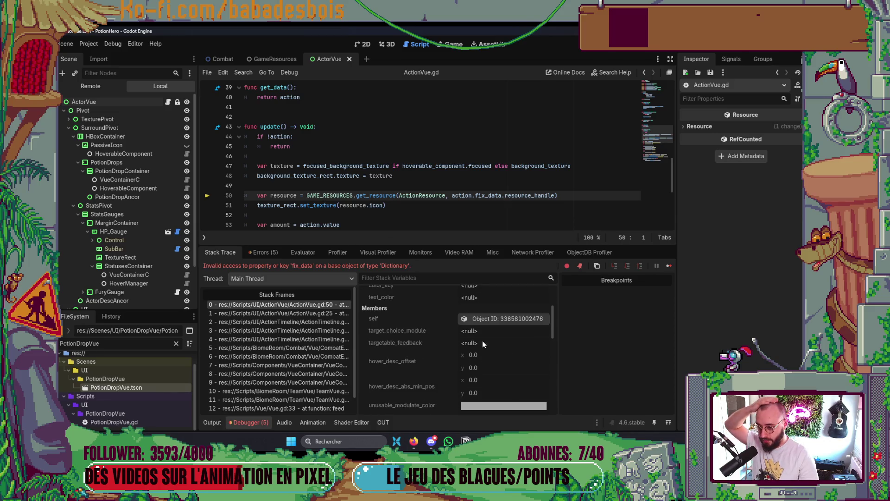
scroll(505, 360, "down", 5)
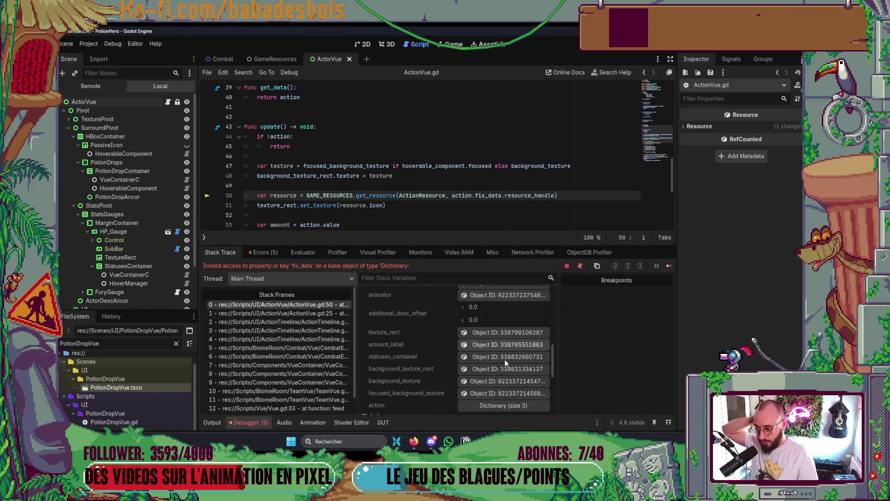
left_click(505, 359)
scroll(505, 358, "down", 2)
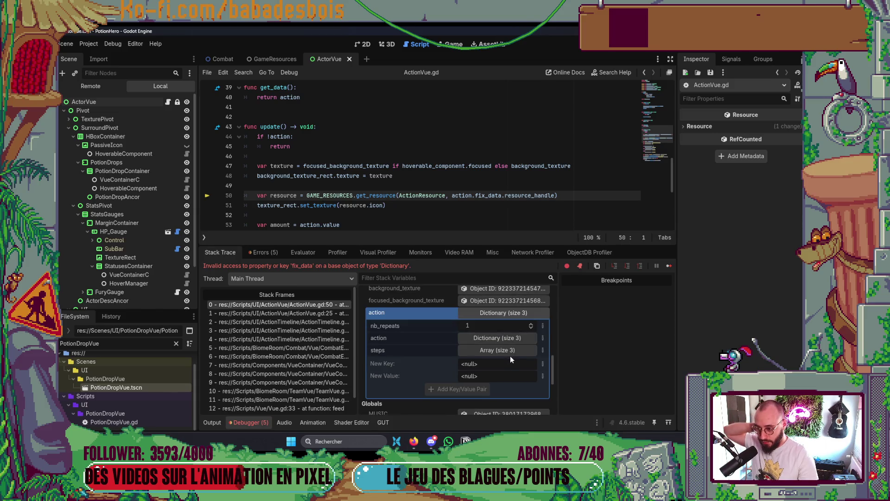
left_click(484, 338)
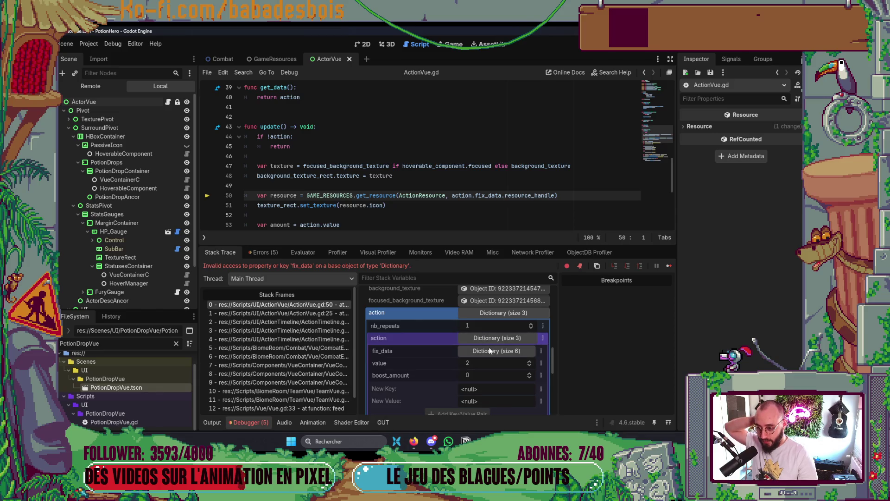
left_click(503, 341)
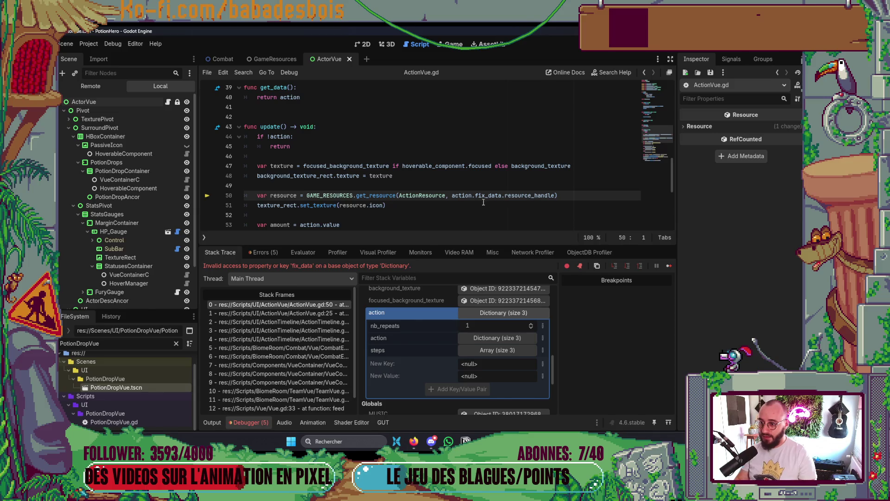
left_click(502, 314)
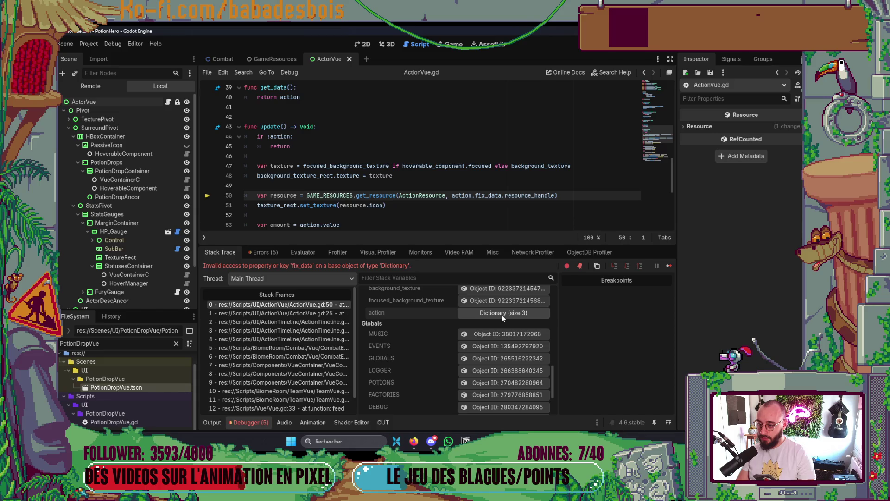
key("alt+Tab")
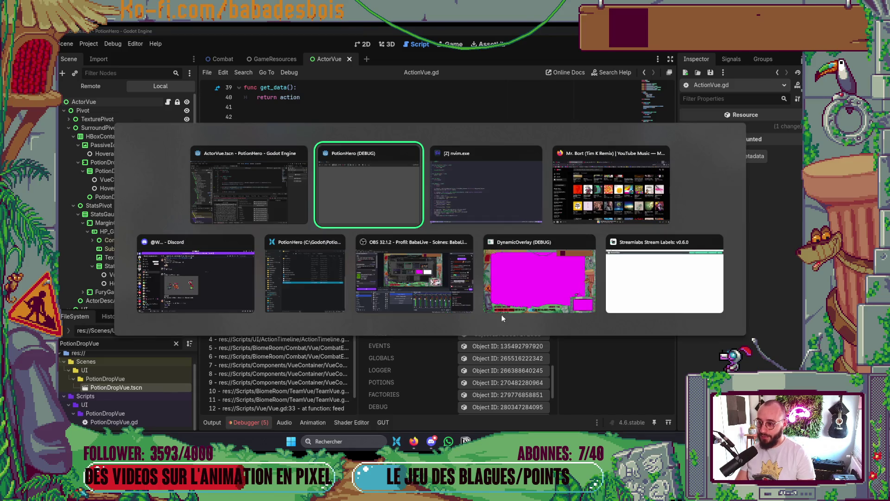
left_click(289, 196)
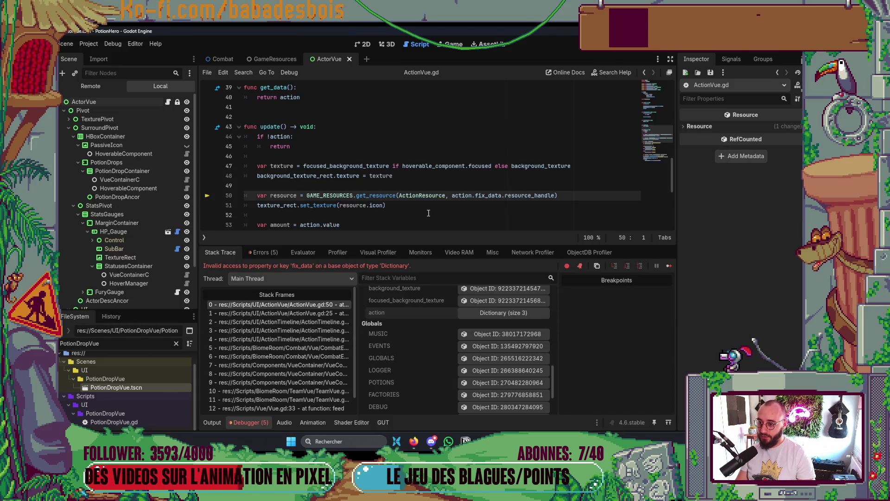
- Change line 50 to read action.action.fix_data.resource_handle, save, and rerun the game
left_click(474, 195)
type("a")
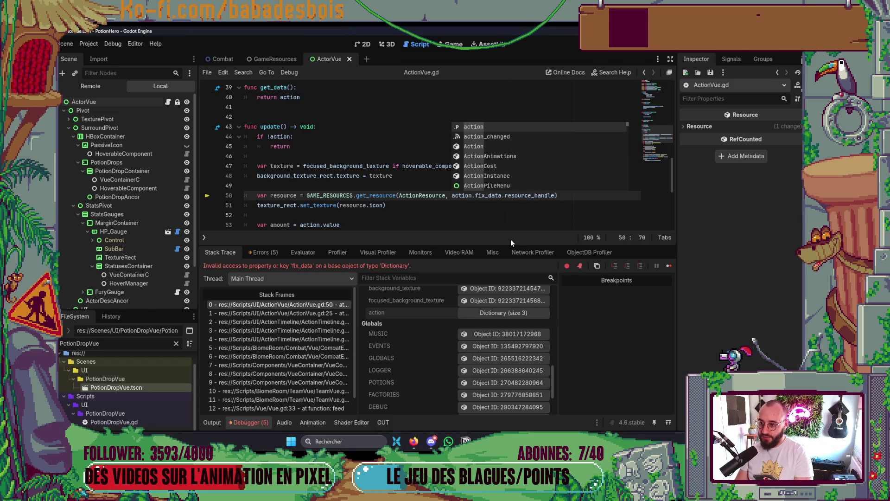
type("ction.")
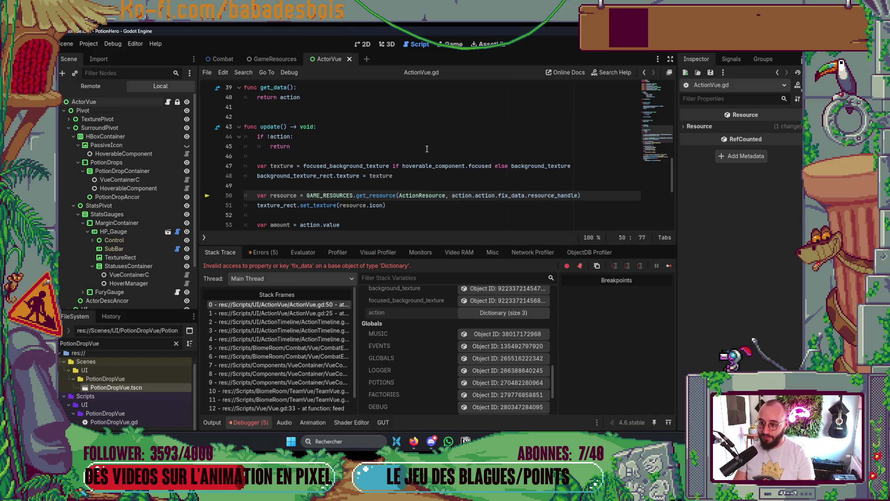
left_click(519, 314)
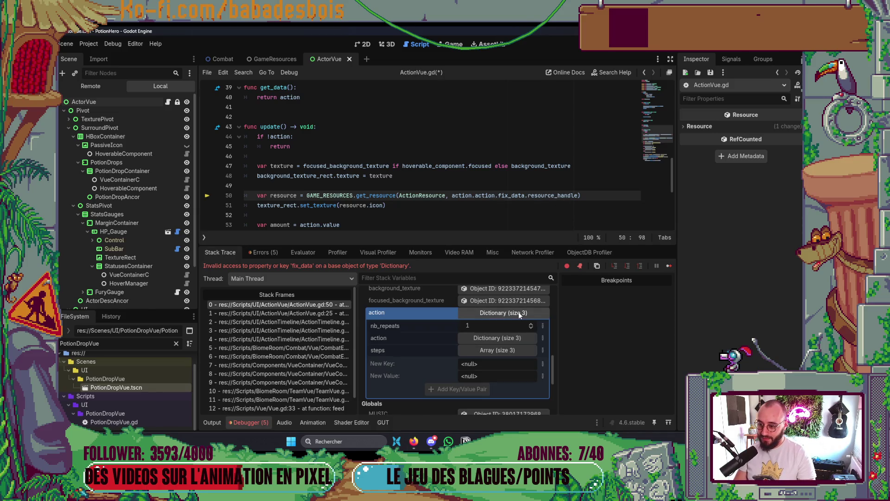
left_click(491, 338)
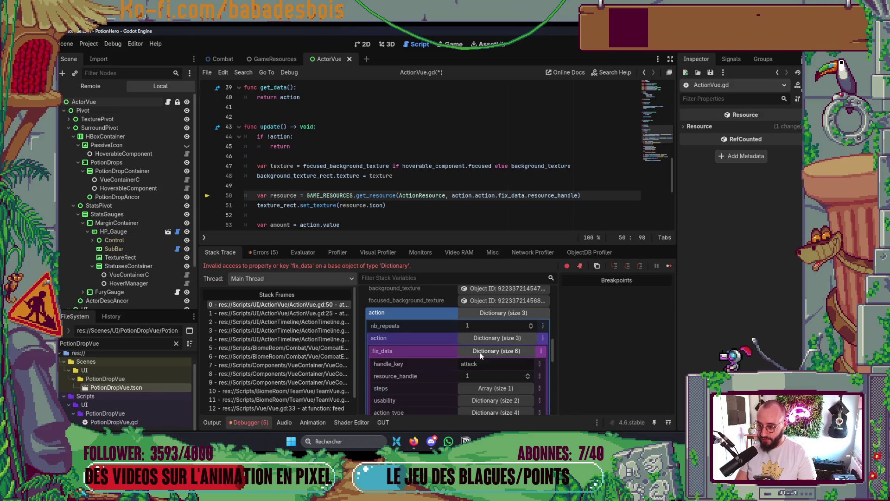
left_click(559, 186)
key("ctrl+s")
key("F5")
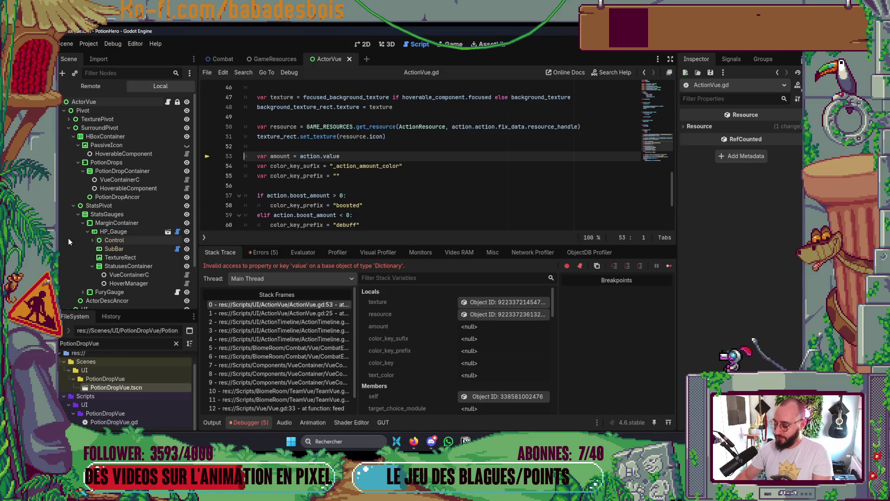
- Back in Neovim, search the project files and open the fix.zig data file
key("alt+Tab")
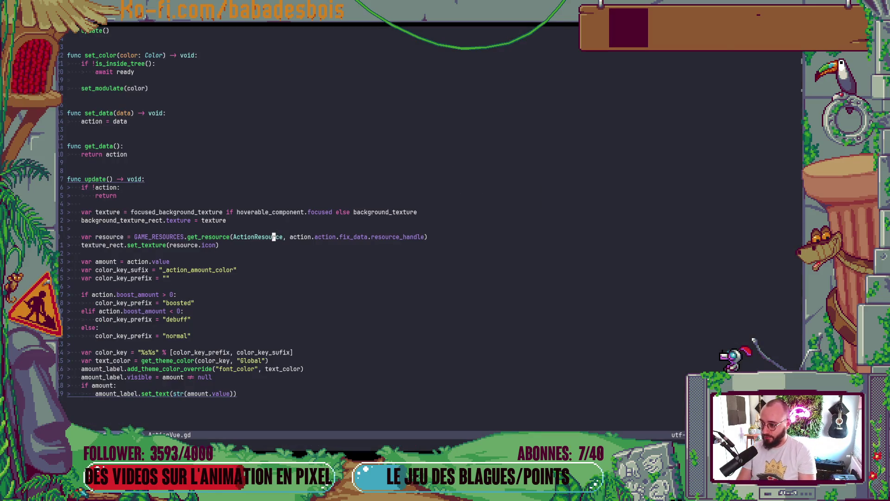
key("space")
type("factions")
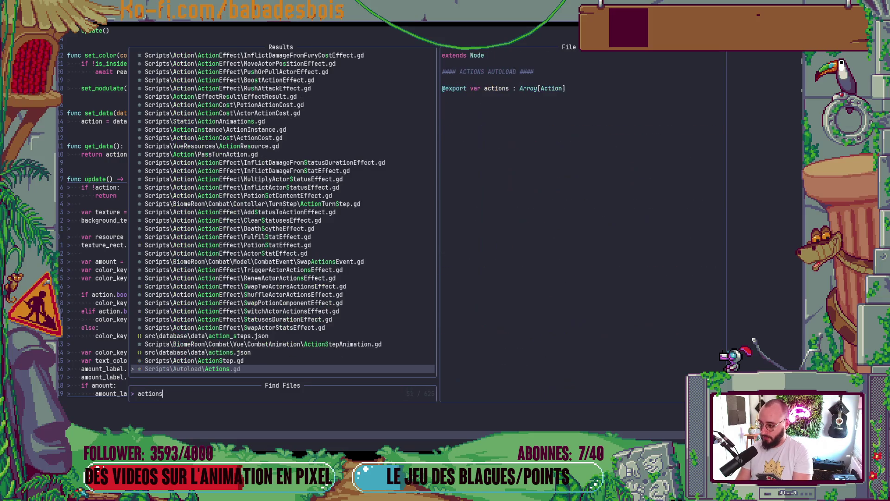
key("Up")
key("Up")
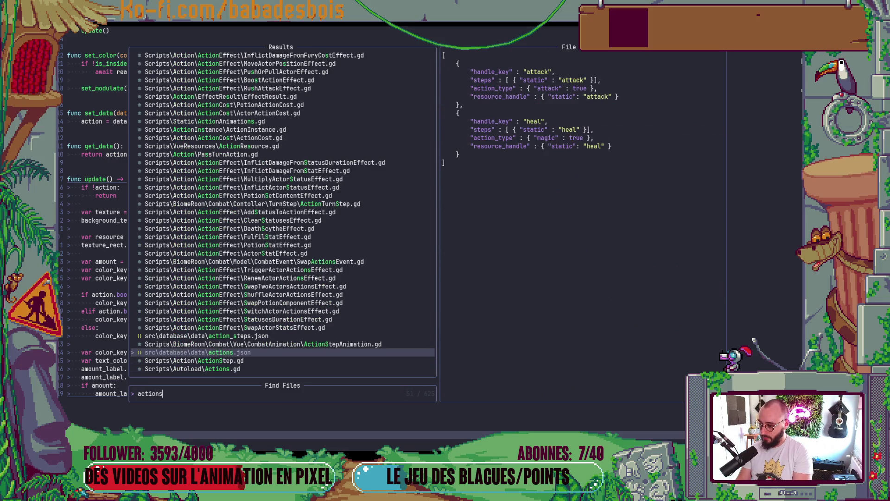
key("Down")
key("Down")
key("Escape")
key("space")
type("fix")
key("BackSpace")
key("BackSpace")
type("fix")
key("Return")
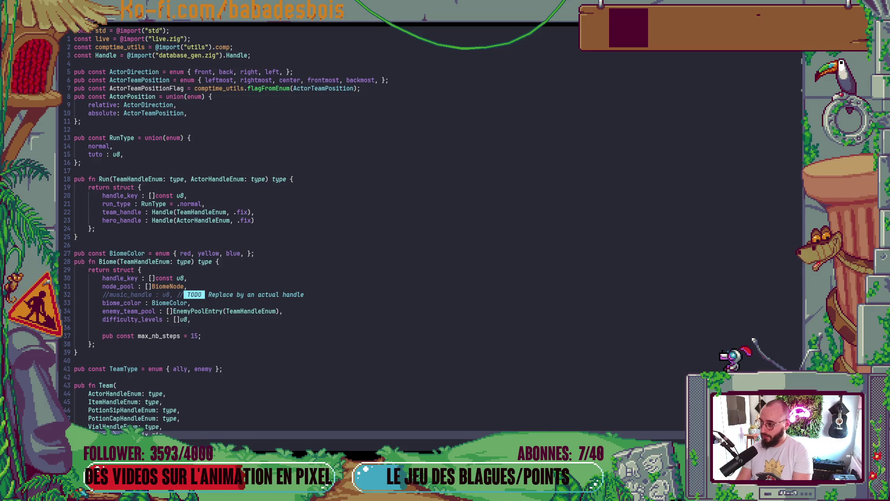
- Open live.zig and jump to the Action type definition
key("space")
key("f")
key("Escape")
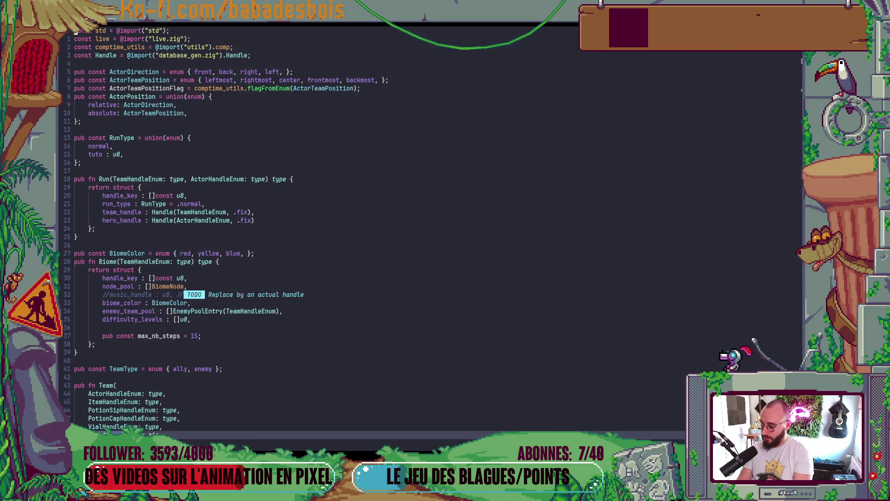
key("space")
type("flive")
key("Return")
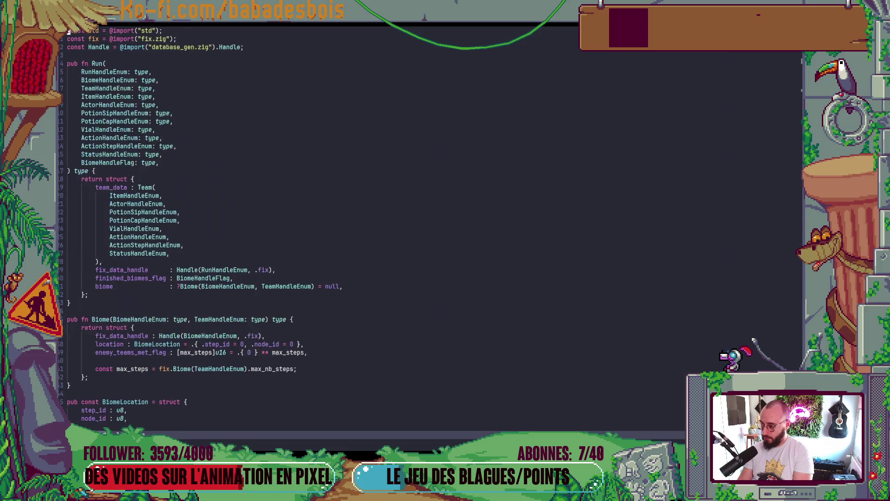
key("space")
type("saction")
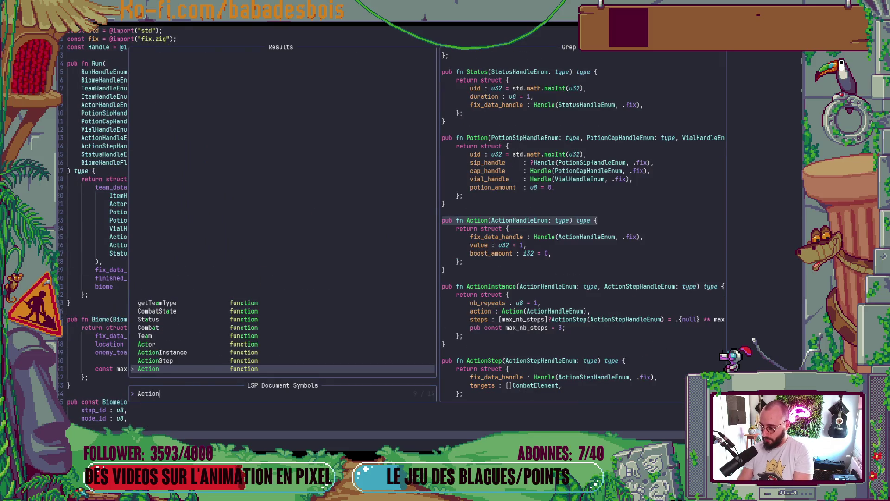
key("Return")
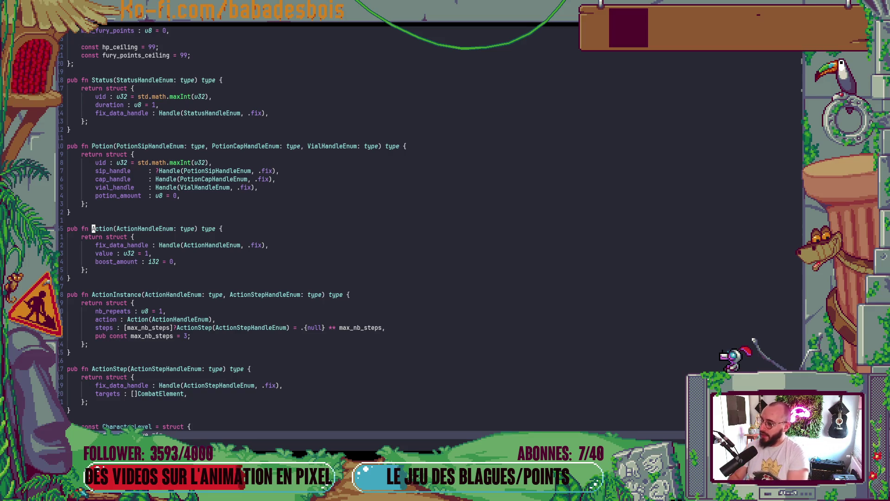
- Move the boost_amount line from Action into ActionInstance and save live.zig
key("j")
key("j")
key("j")
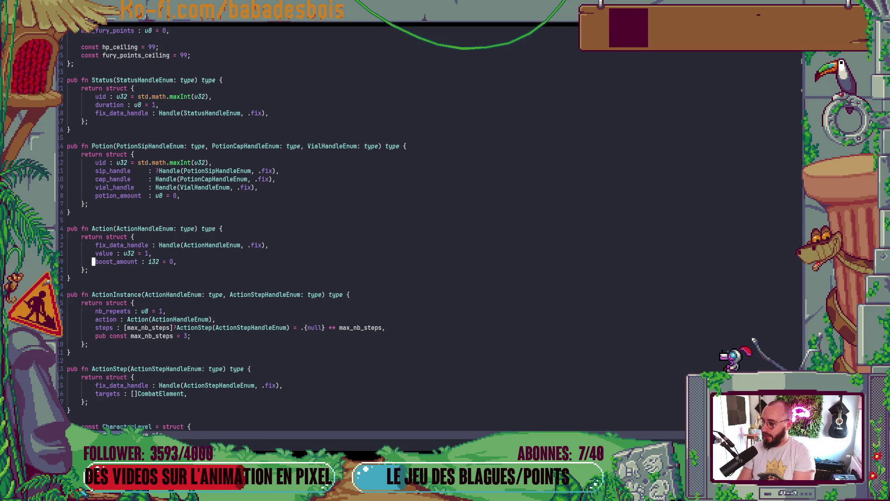
key("d")
key("d")
key("j")
key("j")
key("j")
type("P:w")
key("Return")
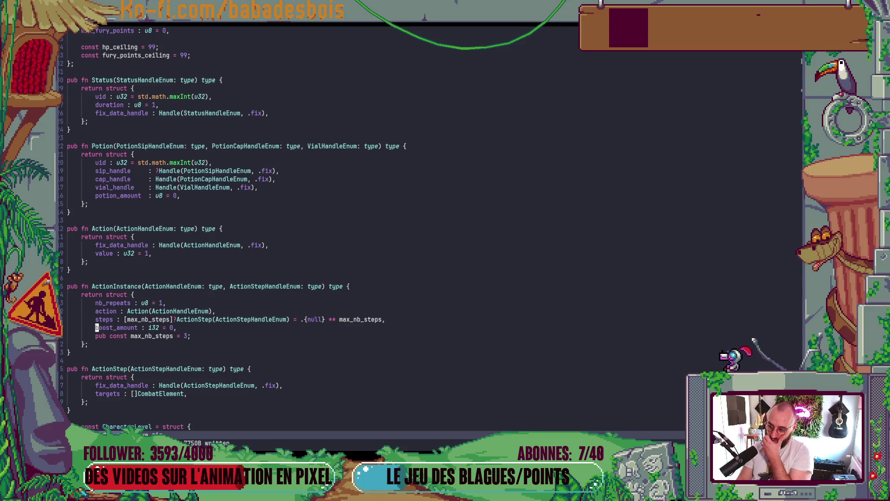
- Dismiss the file finder and switch to the running PotionHero game window
key("space")
key("f")
key("f")
key("Escape")
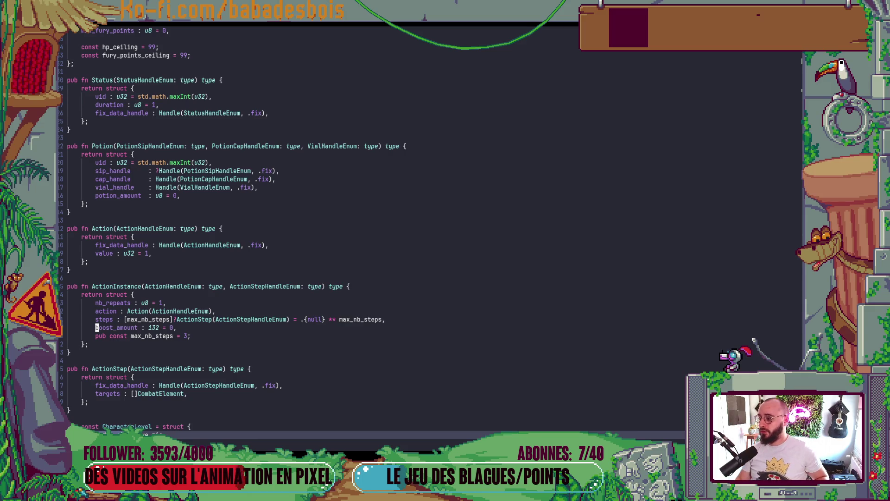
key("alt+Tab")
key("Tab")
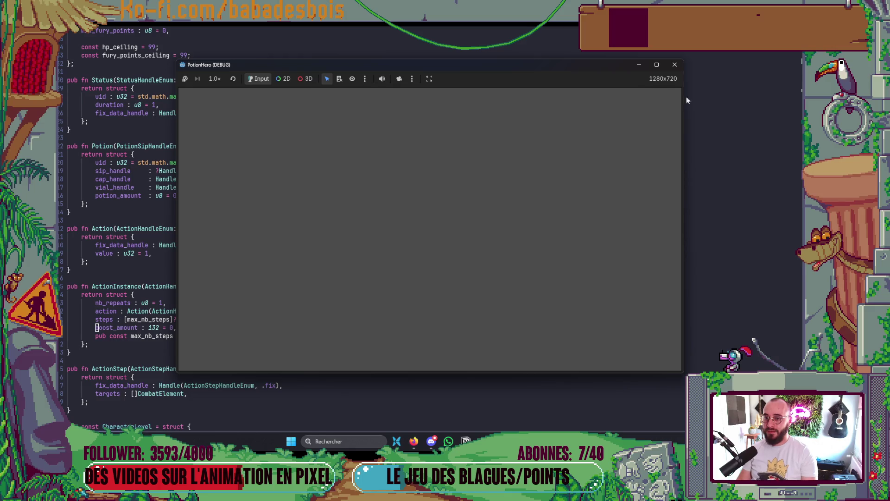
- Bring up Godot and read the debugger error about 'value' at ActionVue.gd line 53
key("alt+Tab")
left_click(395, 199)
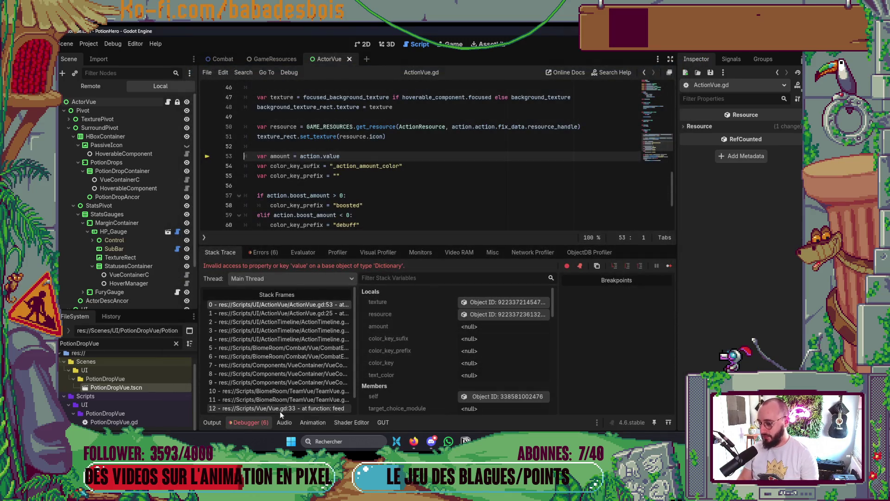
left_click(462, 285)
key("ctrl+s")
- In Neovim, use the file finder to open ActionVue.gd
key("alt+Tab")
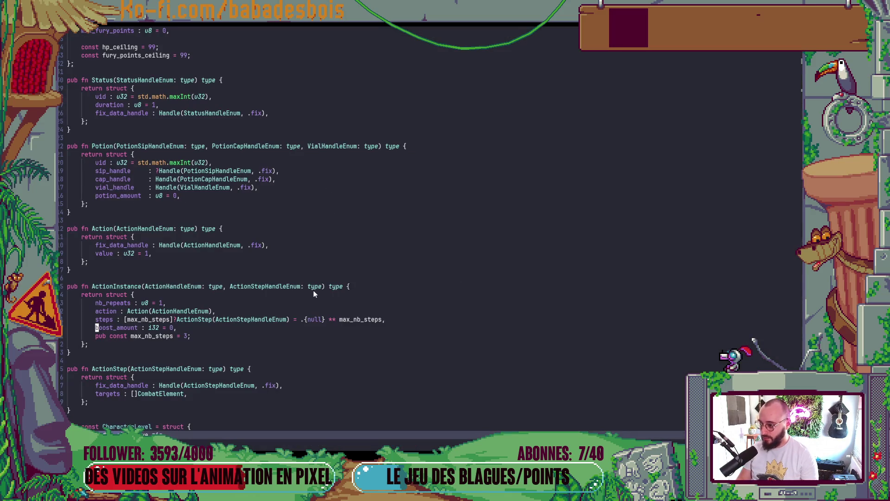
key("space")
type("fix = \"_action")
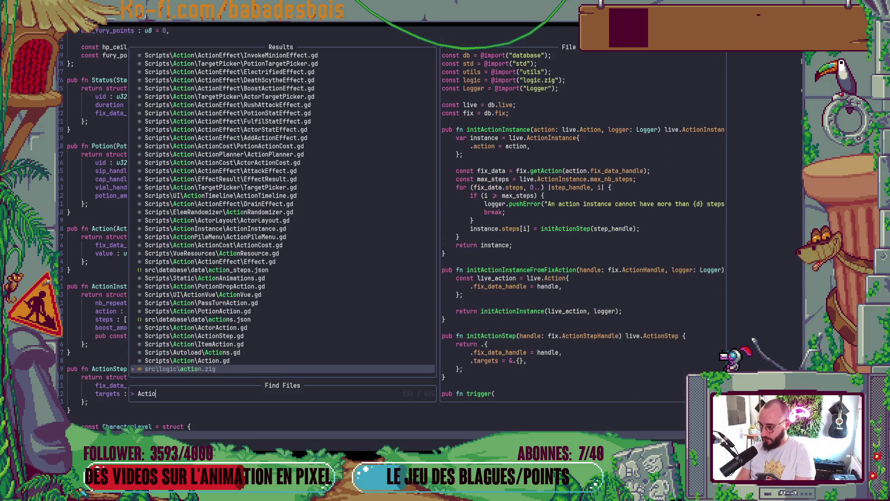
key("Return")
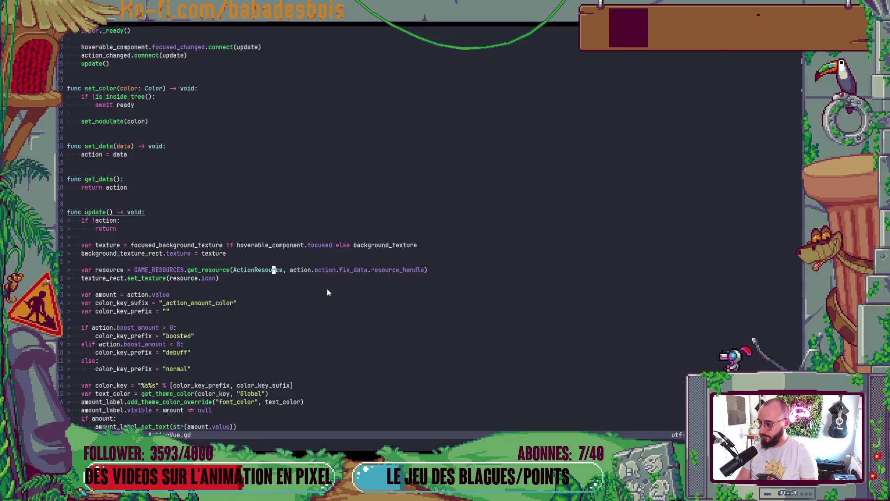
- From the action declaration, run a confirmed substitution of action with action_instance
scroll(187, 164, "up", 7)
key("k")
key("k")
key("k")
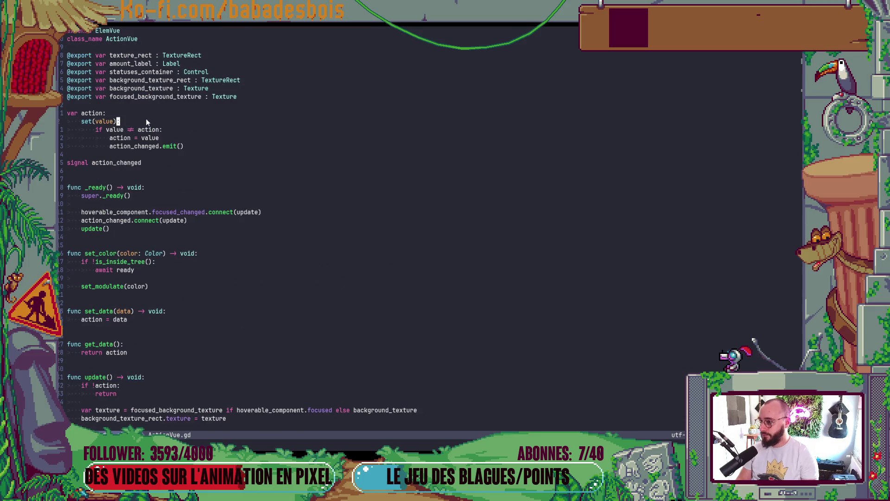
key("colon")
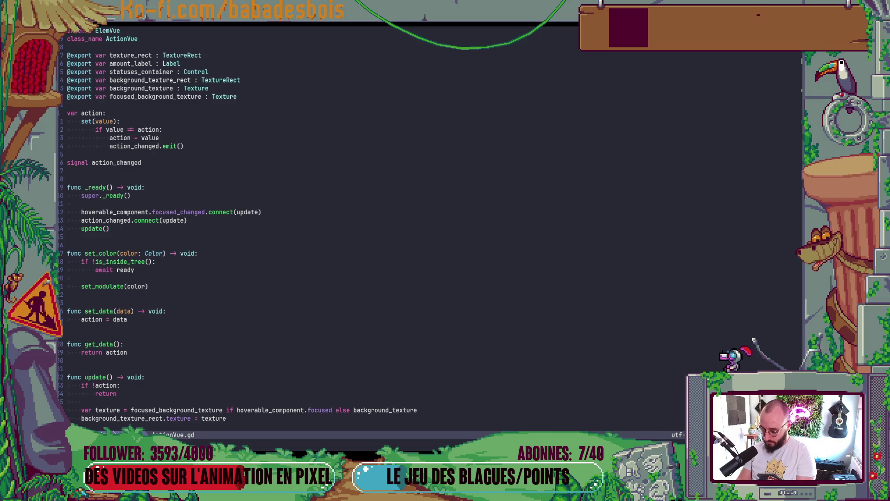
type("action")
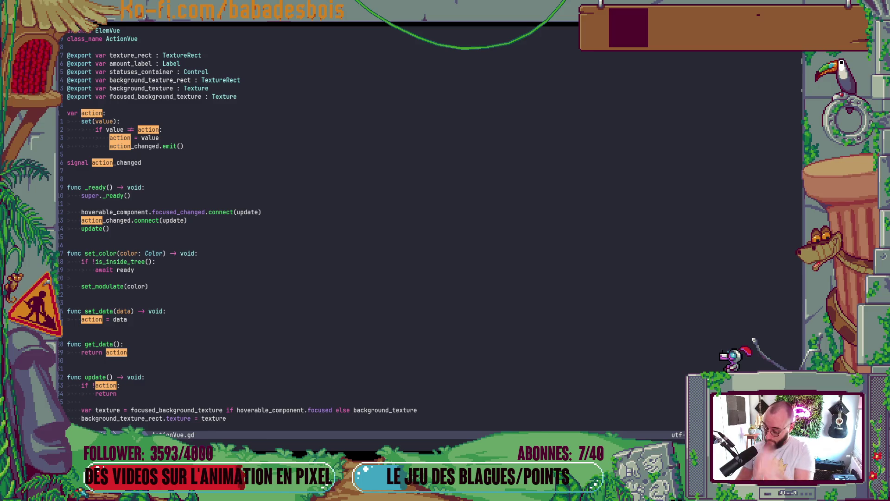
type("_st")
key("BackSpace")
key("BackSpace")
type("instance")
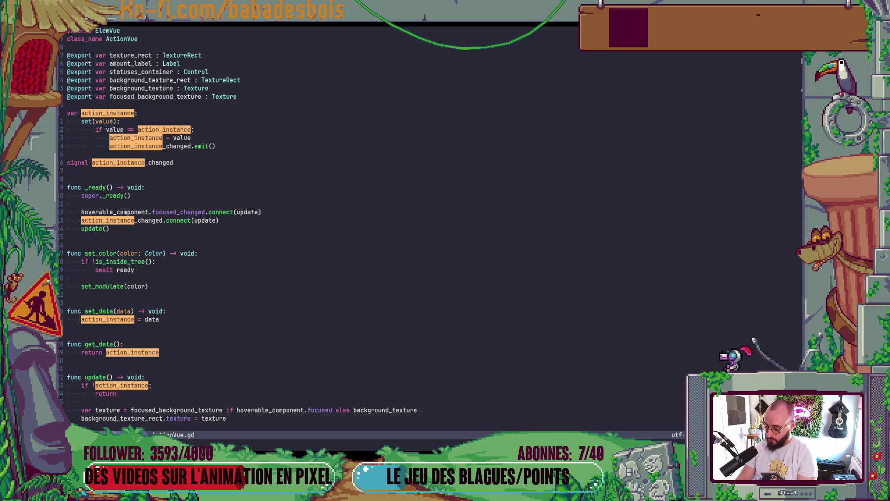
key("Return")
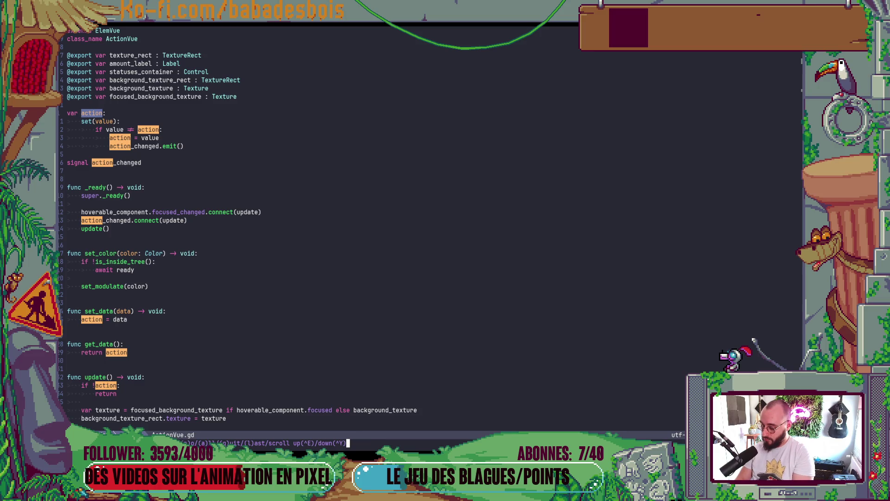
- Accept each rename except the nested .action field and the _action_amount_color key
key("y")
key("y")
key("y")
key("y")
key("q")
key("y")
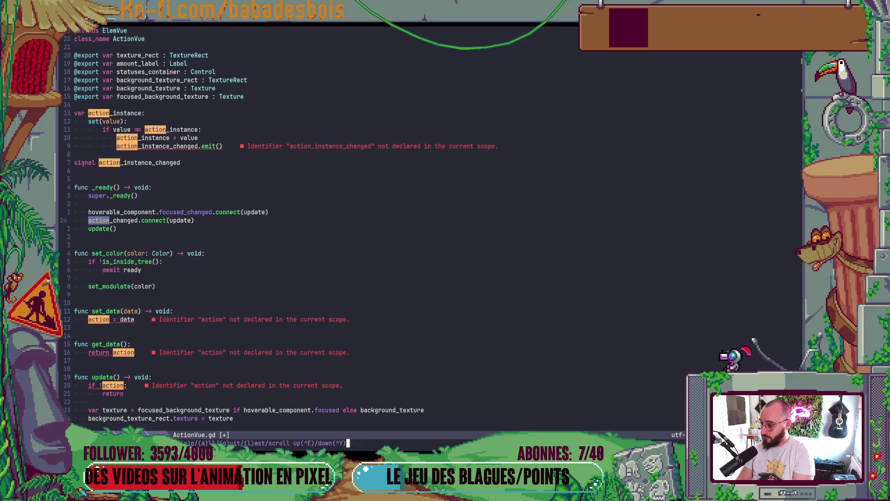
key("y")
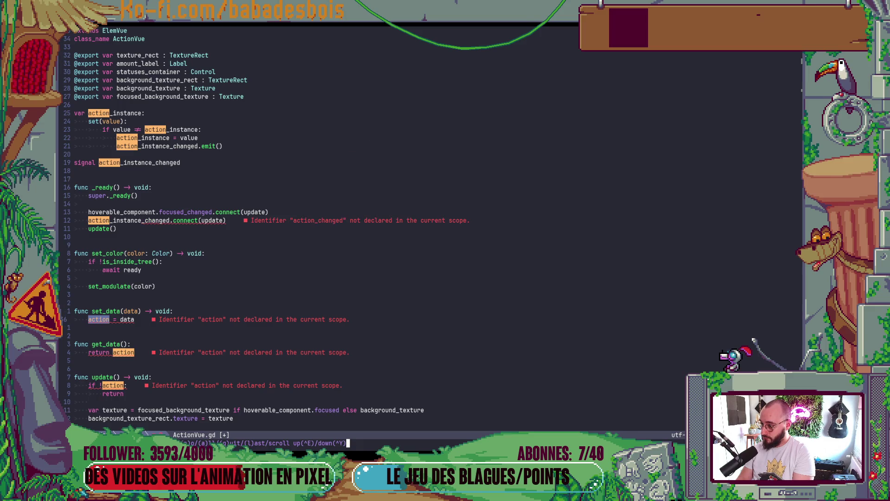
key("y")
key("y")
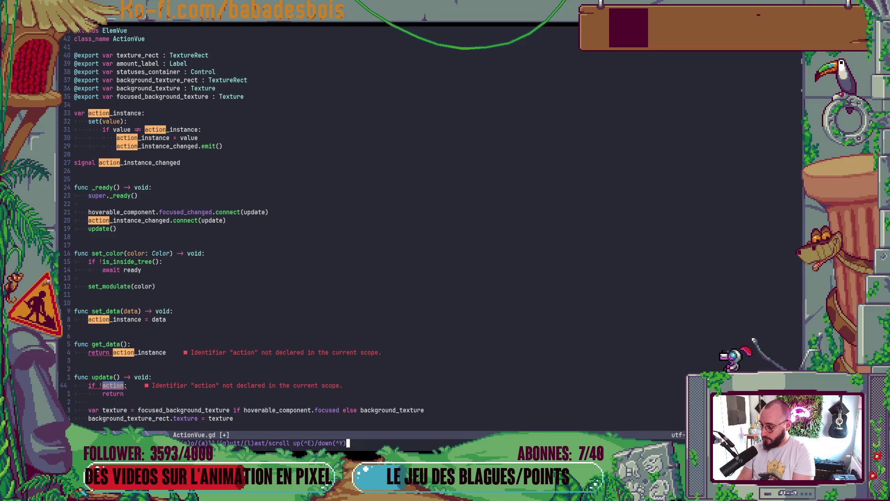
key("y")
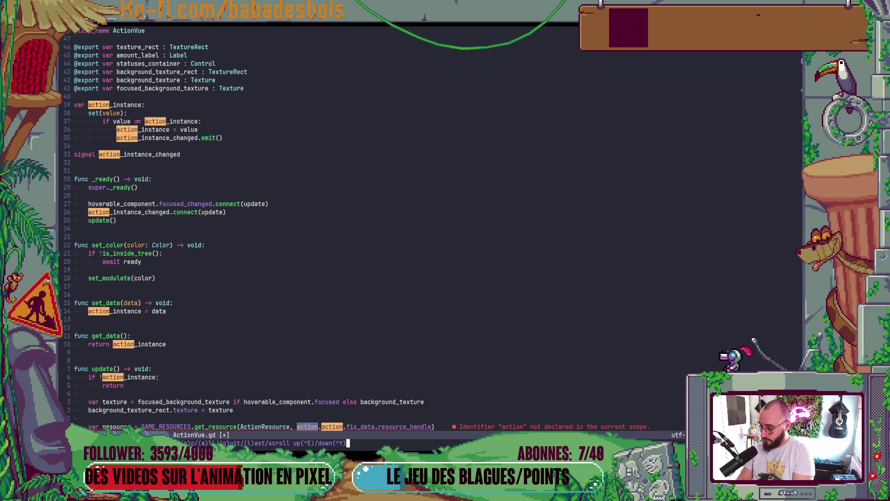
key("y")
key("n")
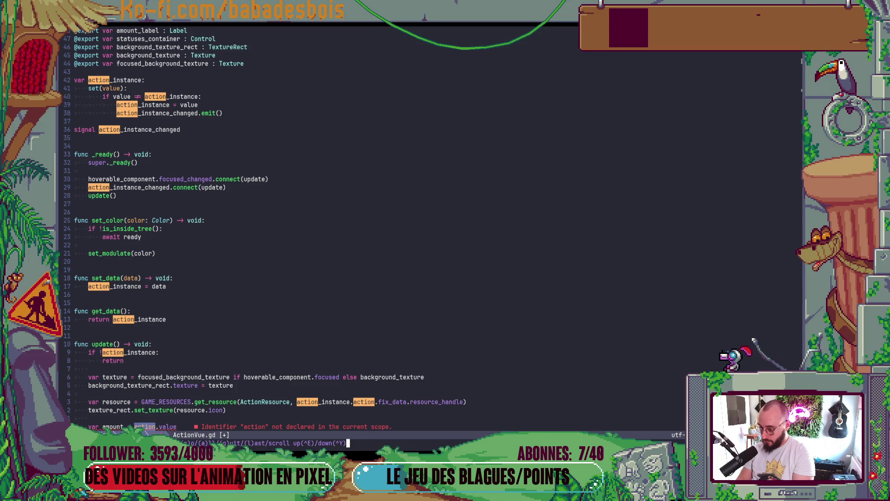
key("y")
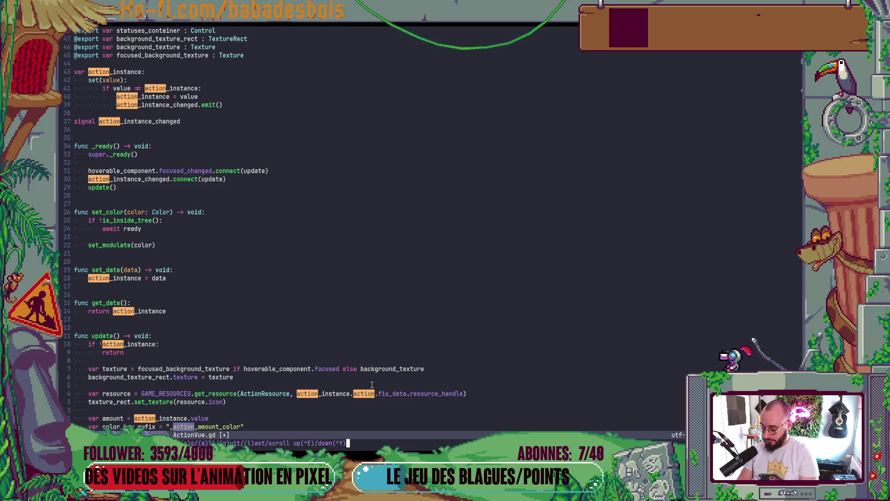
key("n")
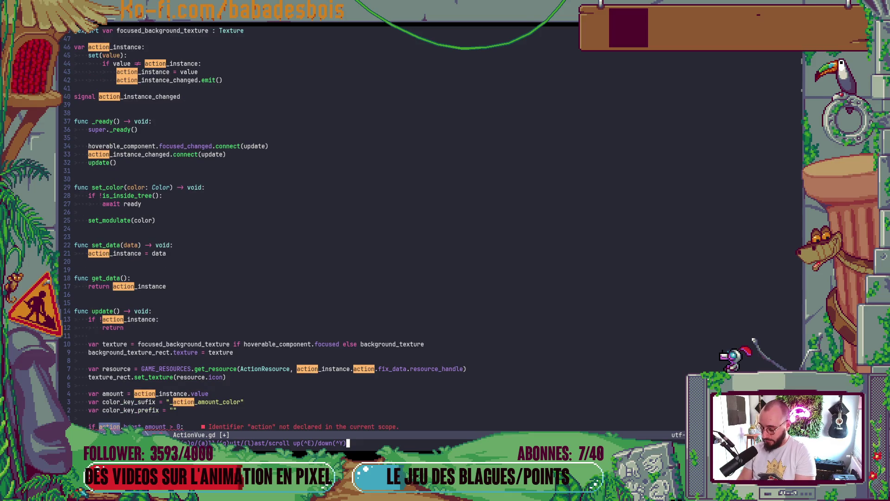
key("y")
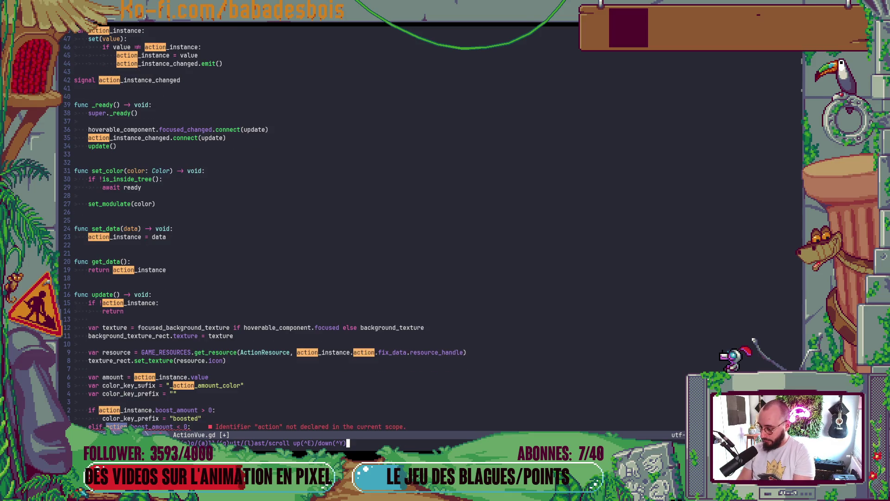
key("y")
scroll(350, 329, "down", 5)
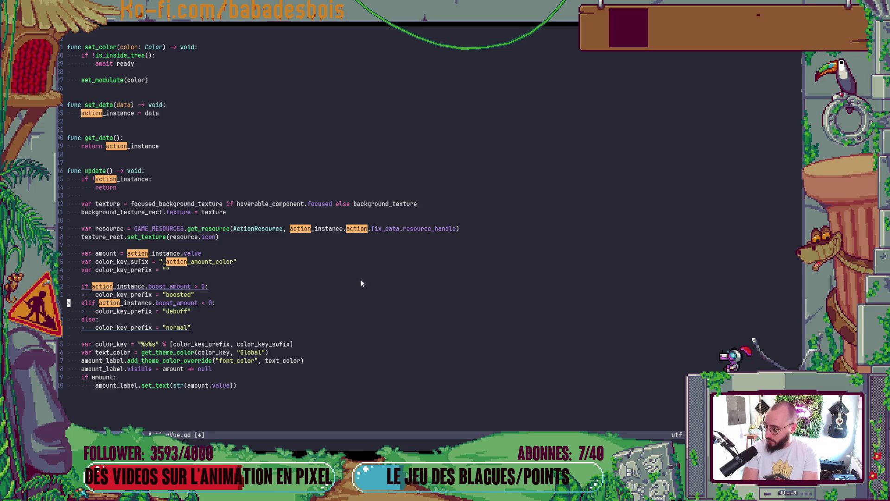
left_click(163, 369)
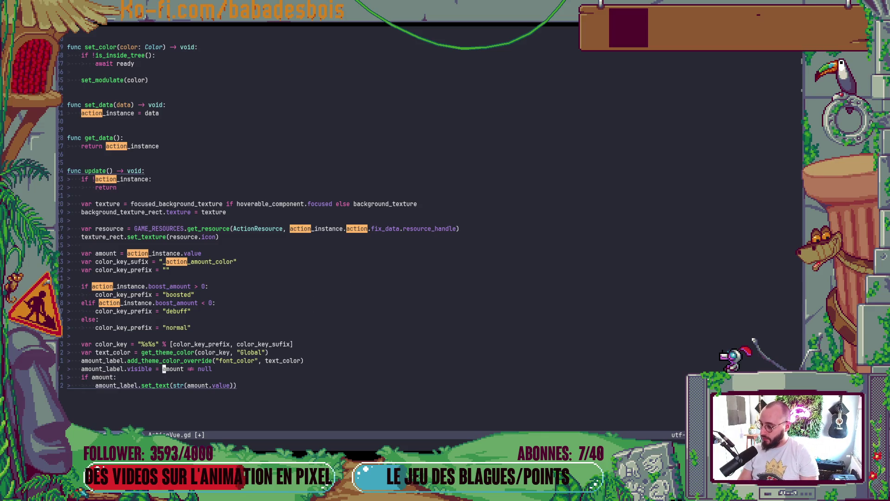
- Delete the amount label visibility line and make set_text show action_instance.boost_amount instead of amount.value
key("d")
key("d")
key("j")
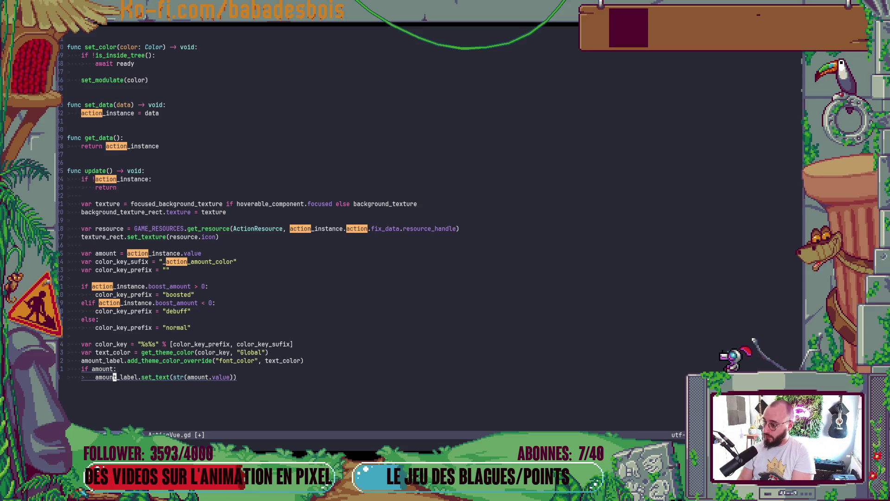
key("f")
key("parenright")
key("K")
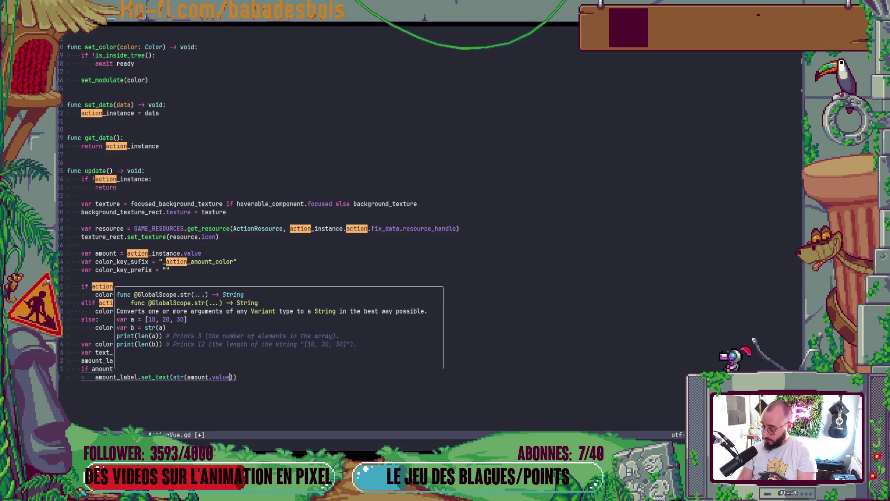
key("h")
key("b")
key("b")
key("b")
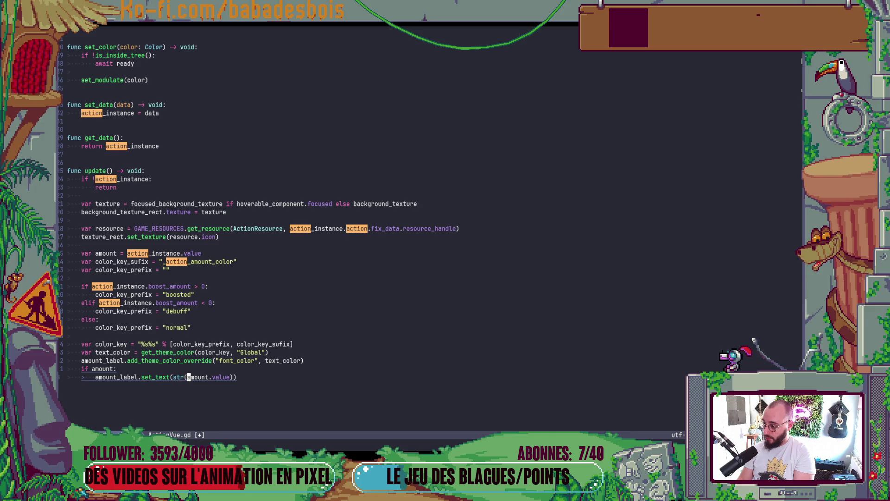
key("l")
key("l")
key("l")
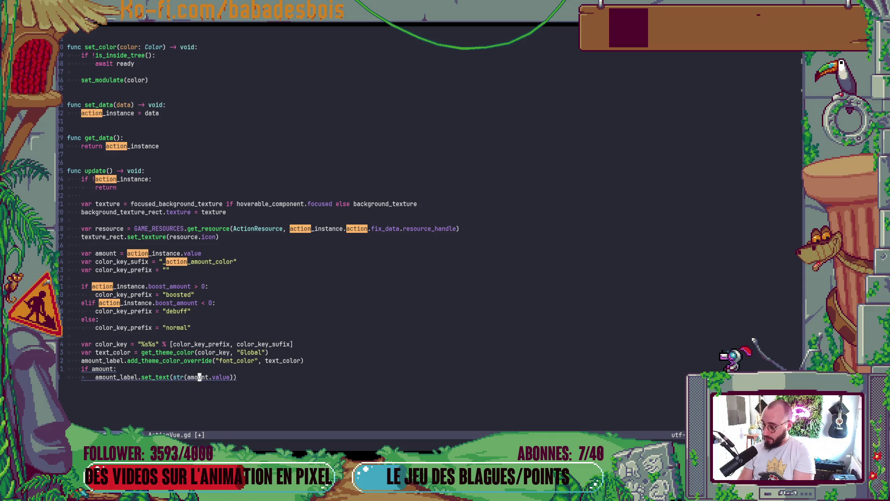
key("d")
key("t")
key("parenright")
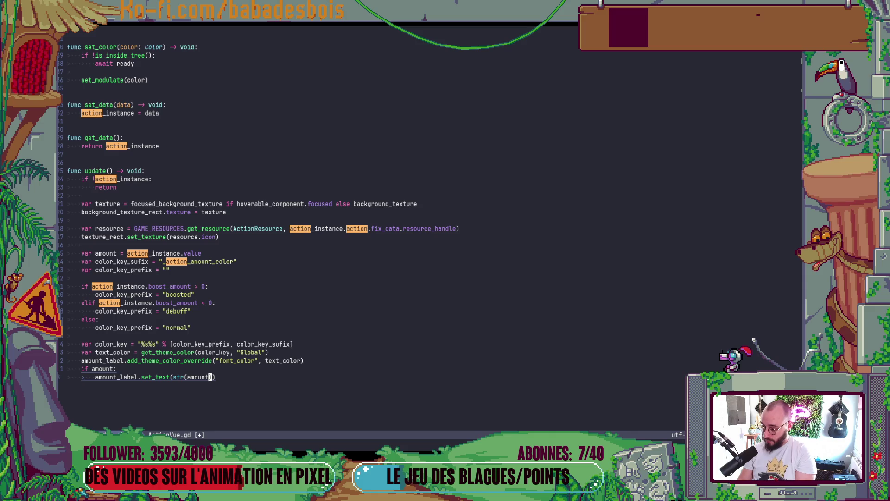
type("i + ")
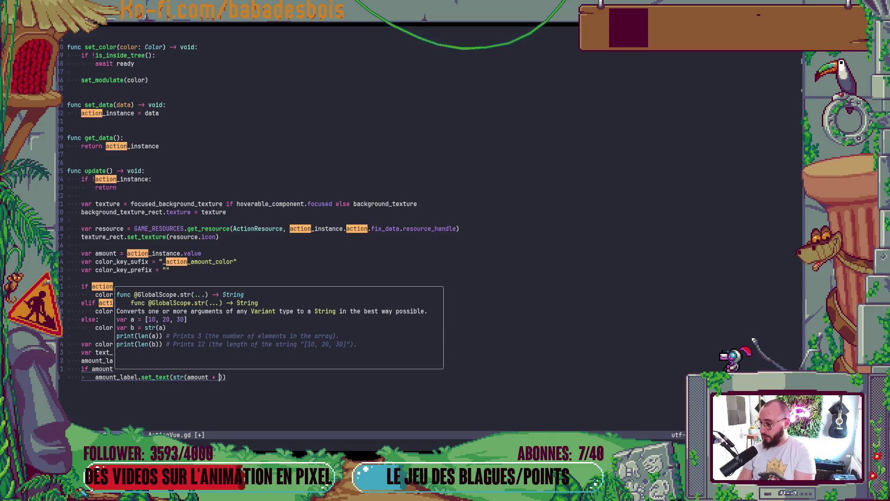
type("ac")
key("Return")
type(".bo")
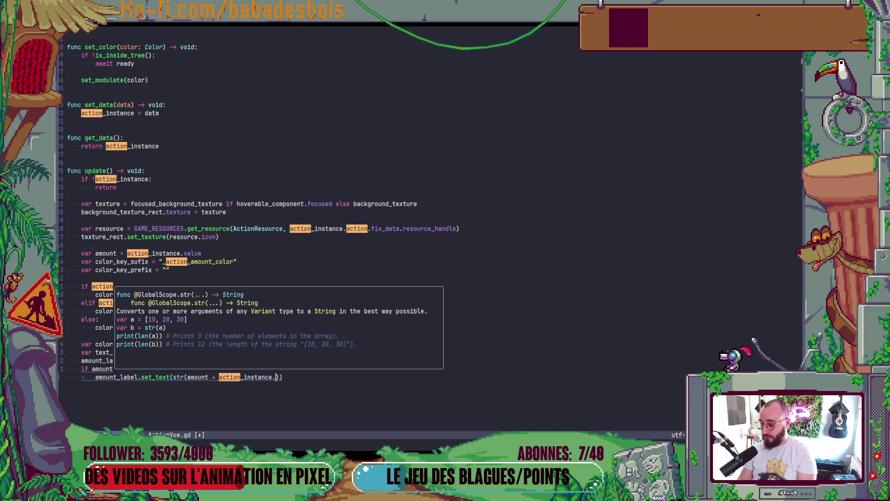
type("ost_amoun")
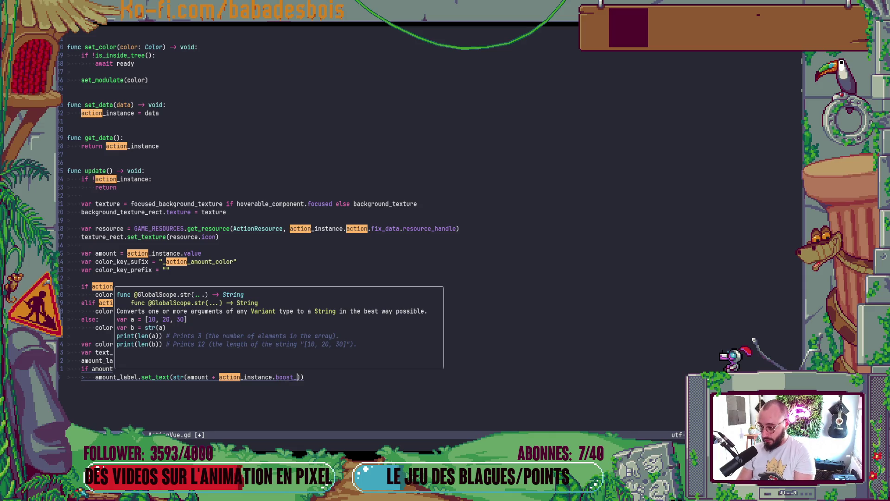
type("t")
key("Escape")
key("Escape")
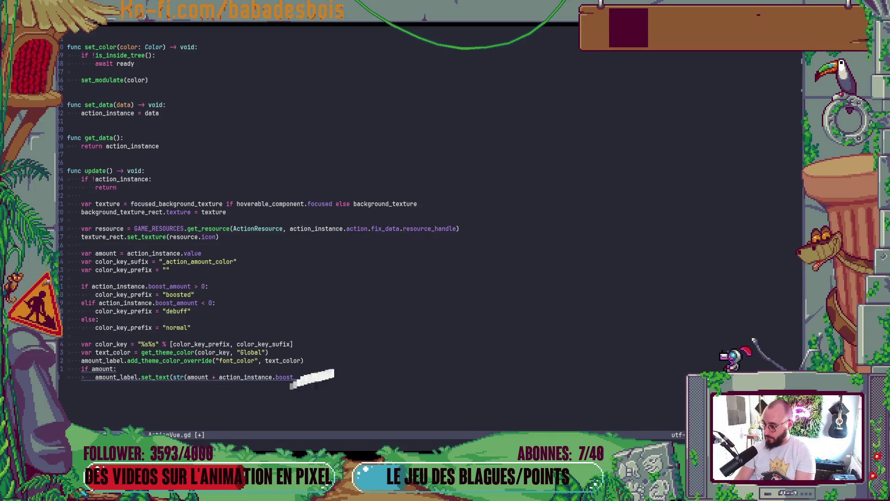
- Save ActionVue.gd with :w and start a debug run in Godot
type(":w")
key("Return")
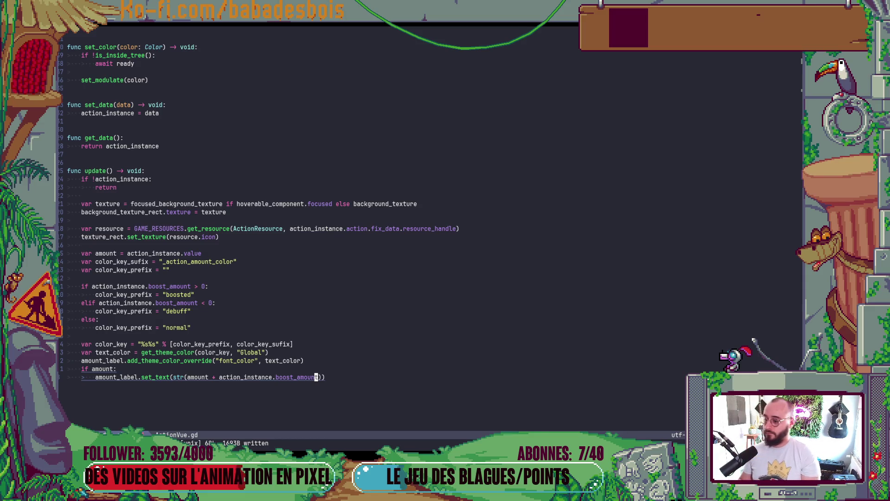
key("alt+Tab")
key("F5")
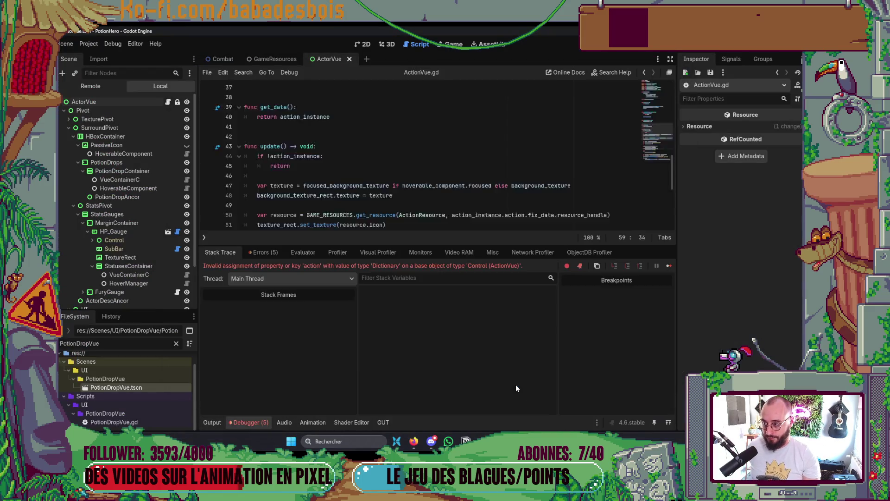
- Change icon.action to icon.action_instance on line 280 and read action.value on line 53
scroll(438, 161, "up", 2)
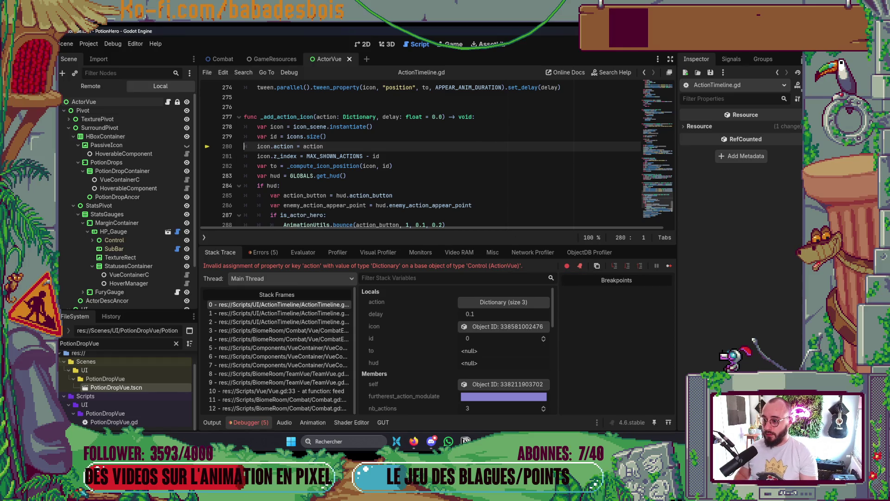
left_click(294, 147)
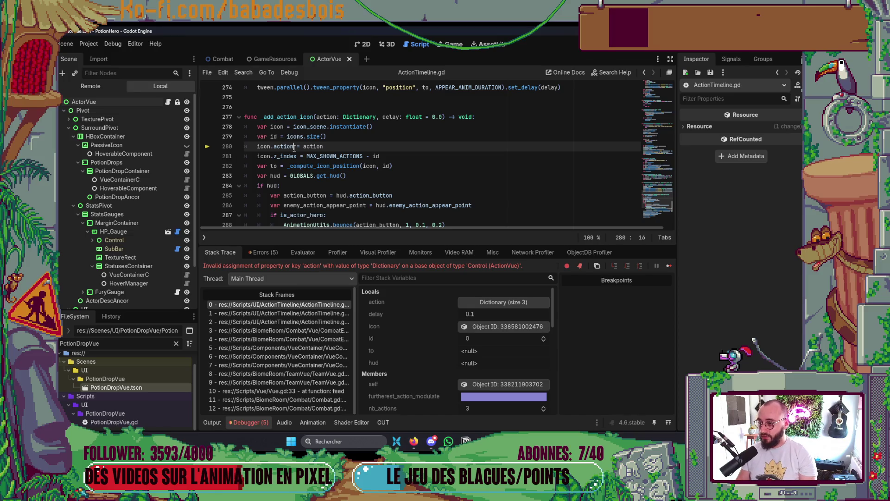
type("_instance")
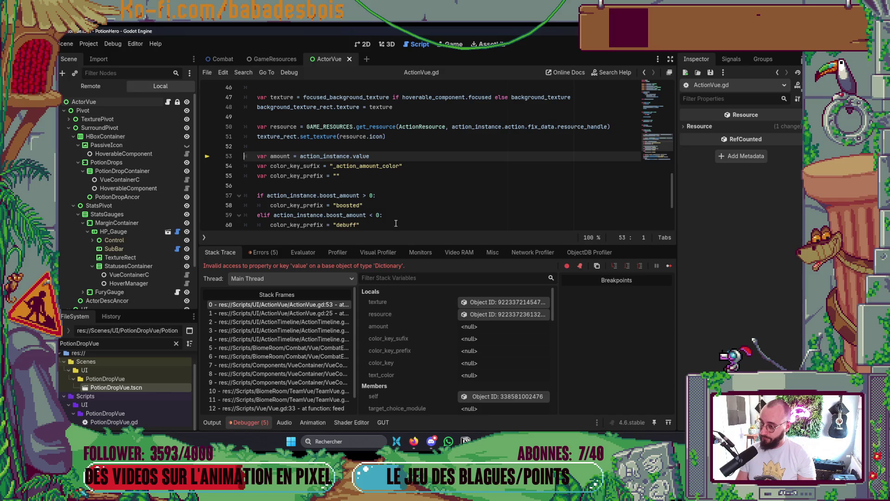
left_click(352, 156)
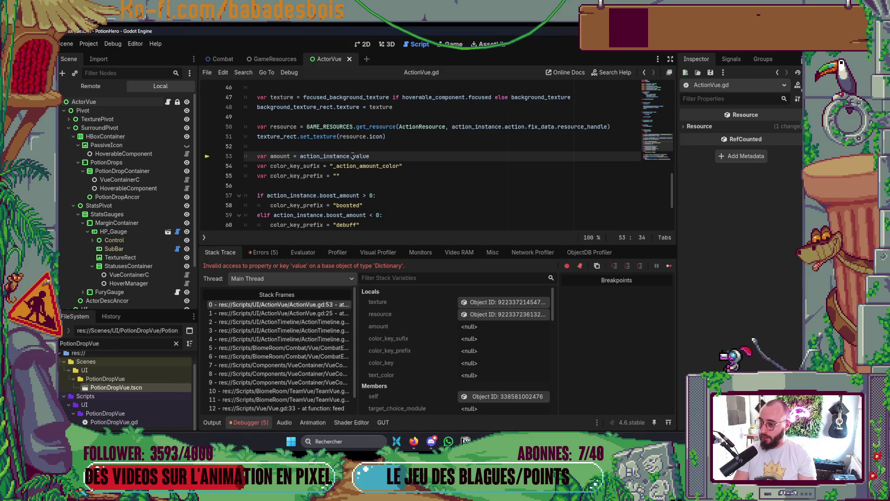
type("action.")
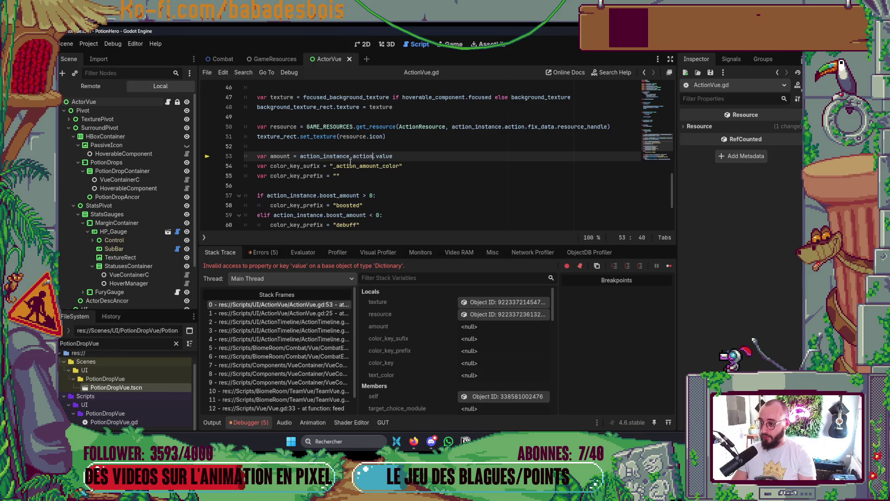
- Relaunch the game to test, then stop it and switch to the code editor
key("F5")
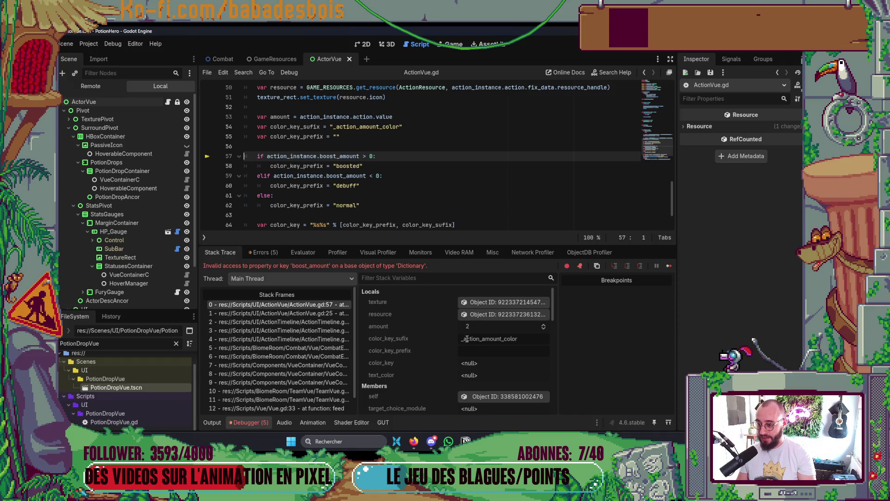
scroll(470, 346, "down", 3)
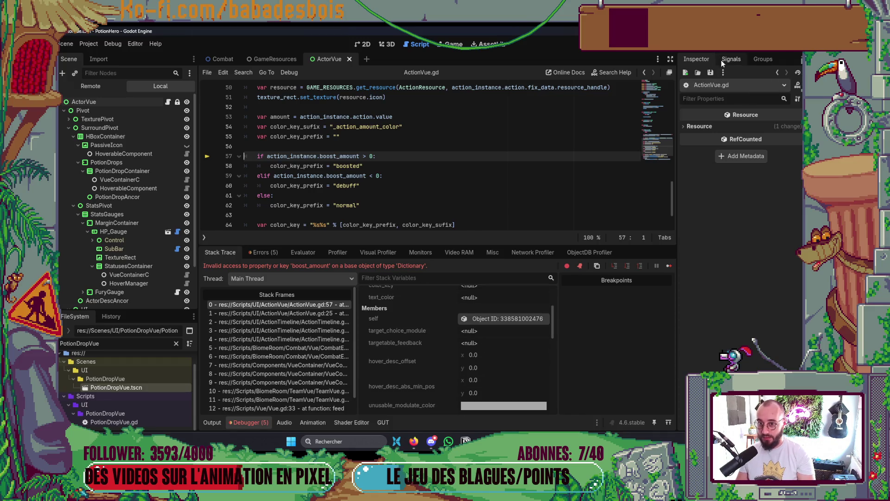
key("F8")
key("alt+Tab")
- Recall and rerun zig build in a terminal split, then return to Godot
left_click(354, 278)
key("ctrl+grave")
key("Up")
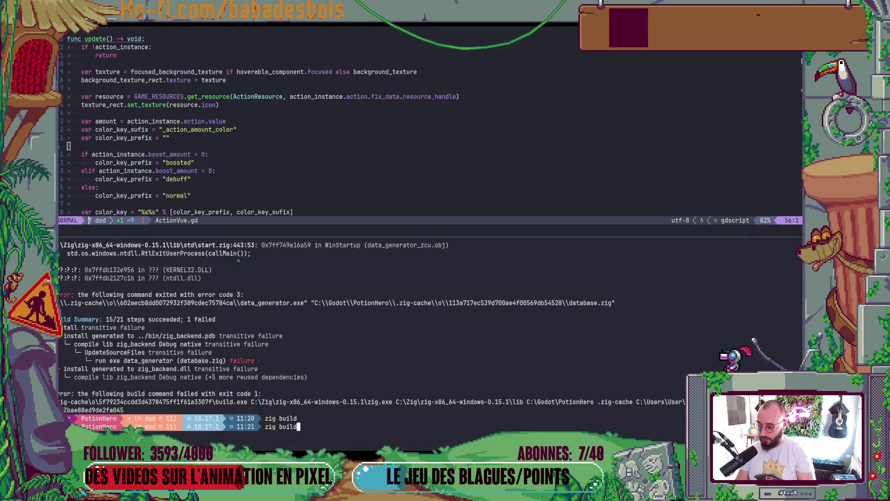
key("Return")
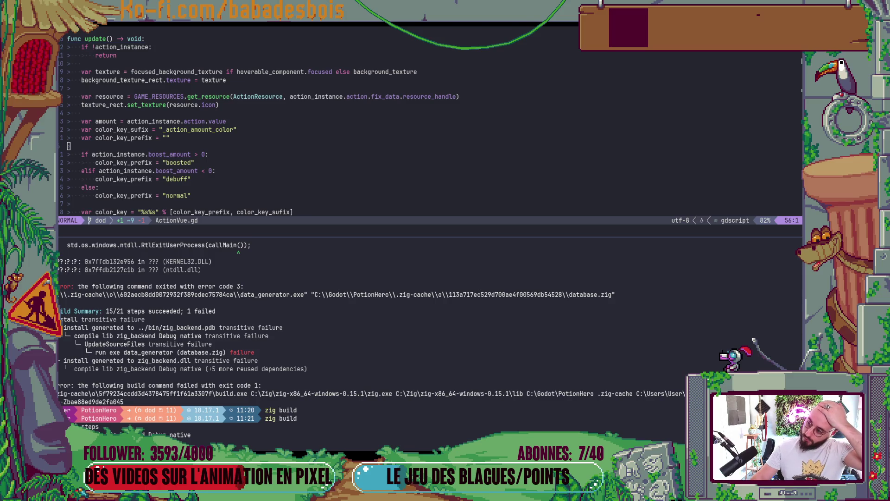
key("alt+Tab")
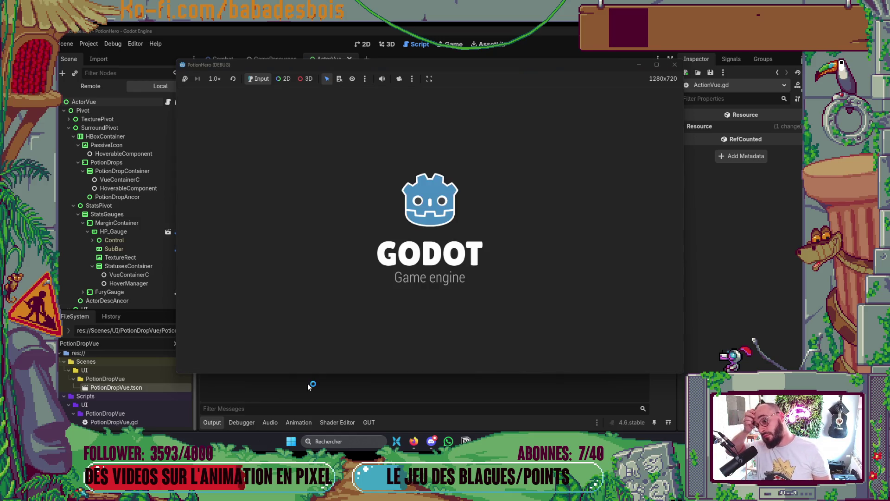
scroll(439, 161, "up", 2)
scroll(432, 169, "down", 2)
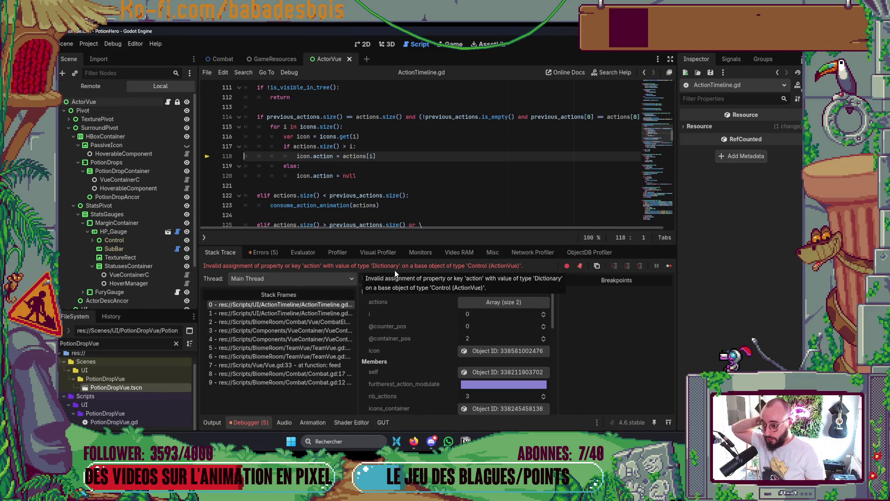
- Rename icon.action to icon.action_instance on lines 118 and 120, save, and run the game
left_click(333, 156)
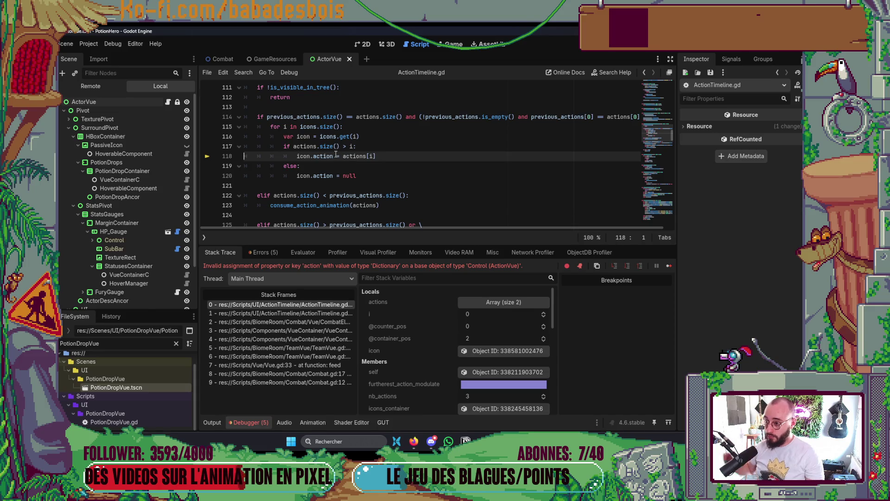
type("_instance")
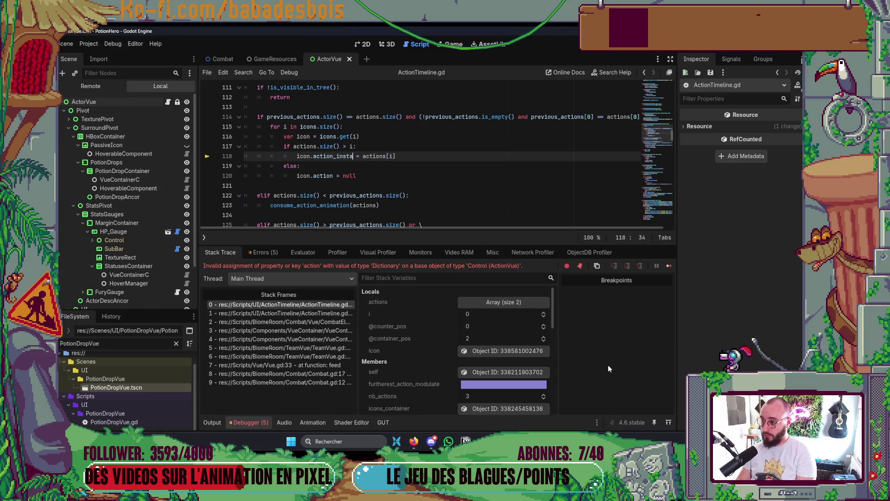
key("Escape")
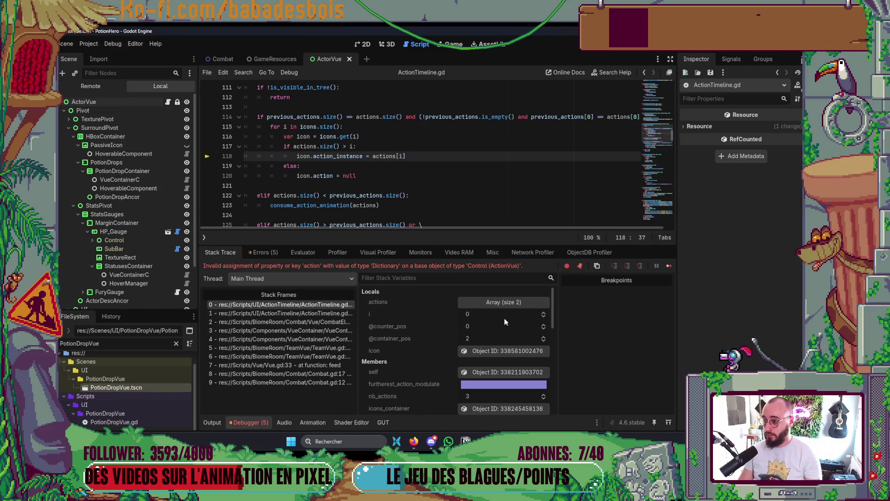
left_click(333, 176)
type("_instance")
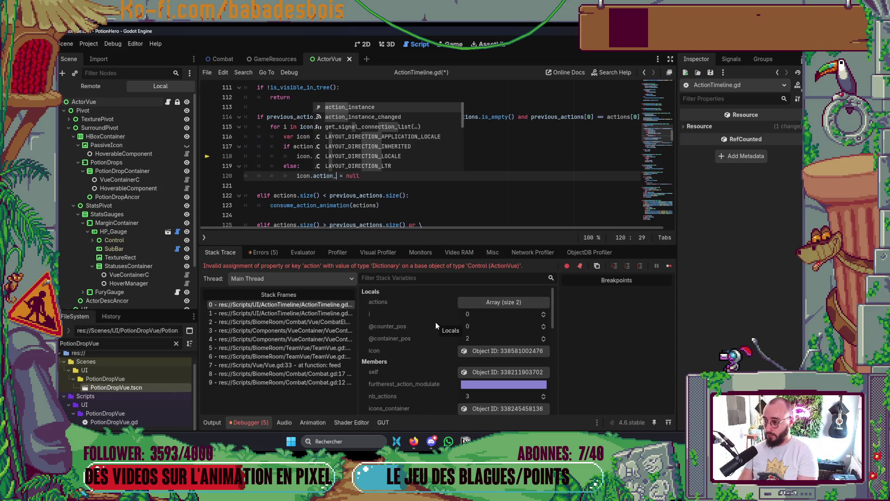
left_click(553, 201)
key("ctrl+s")
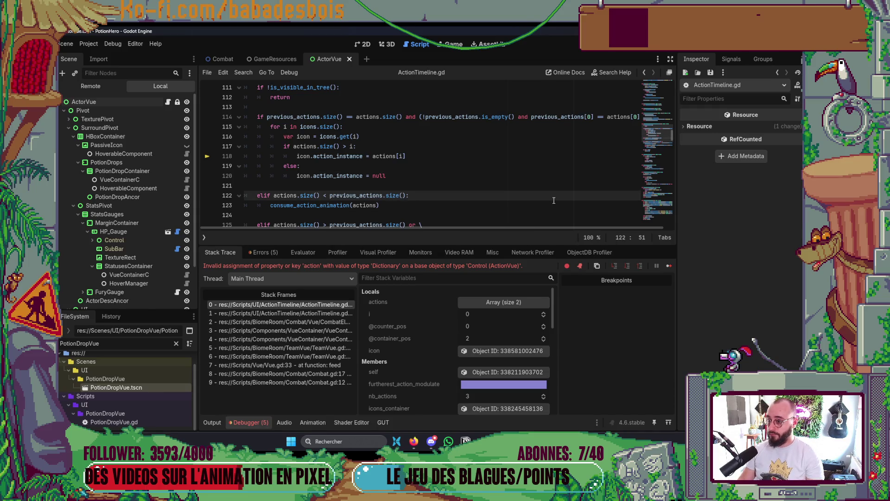
scroll(554, 201, "up", 1)
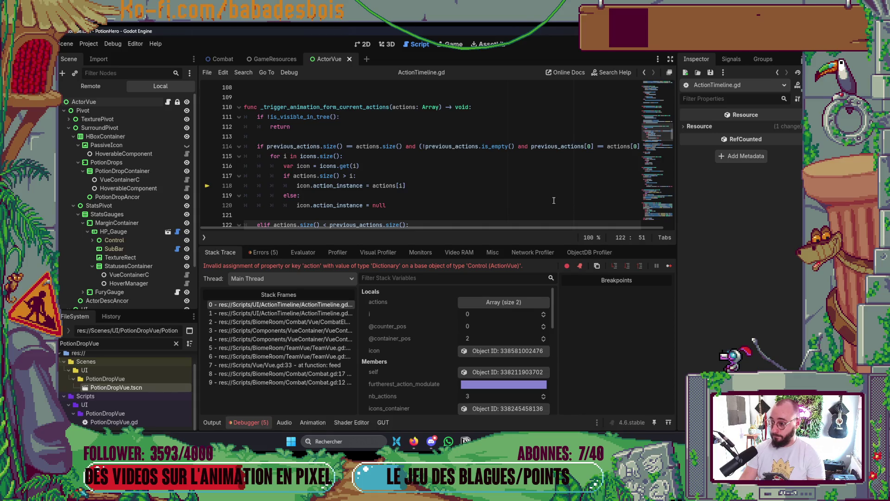
scroll(553, 200, "down", 2)
key("F5")
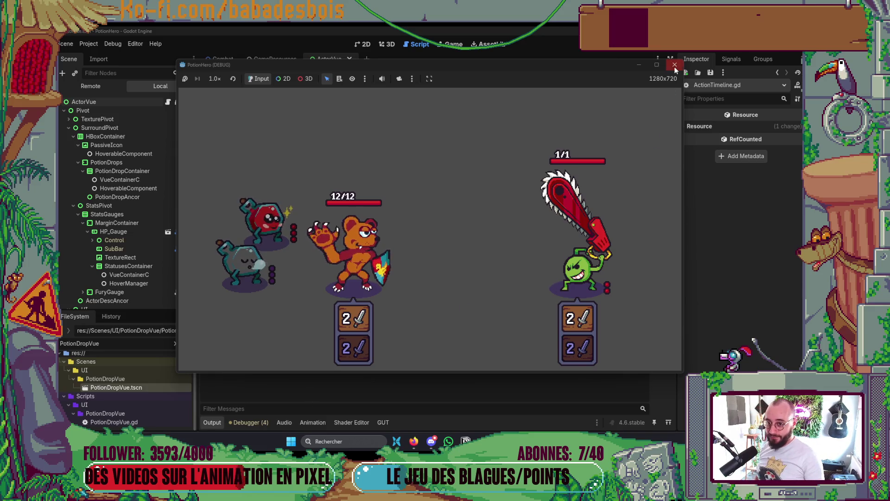
- Close the running game window and the audio bus panel
left_click(675, 66)
left_click(287, 422)
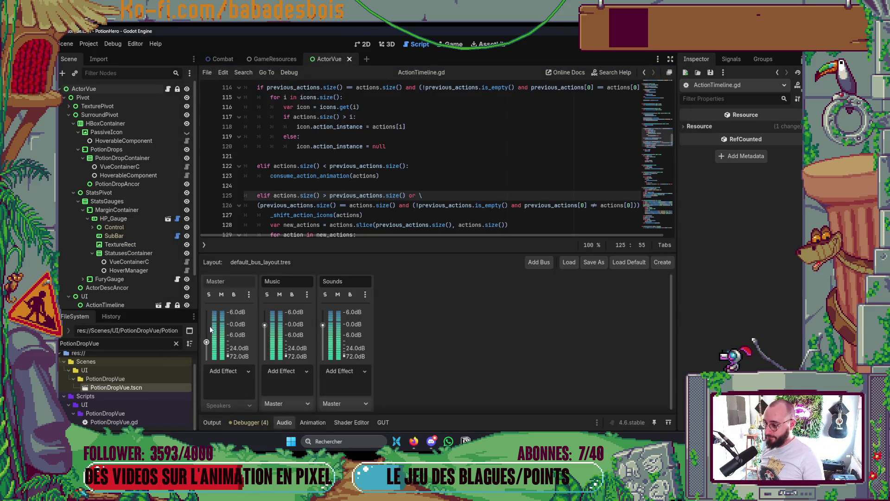
left_click(286, 420)
left_click(340, 342)
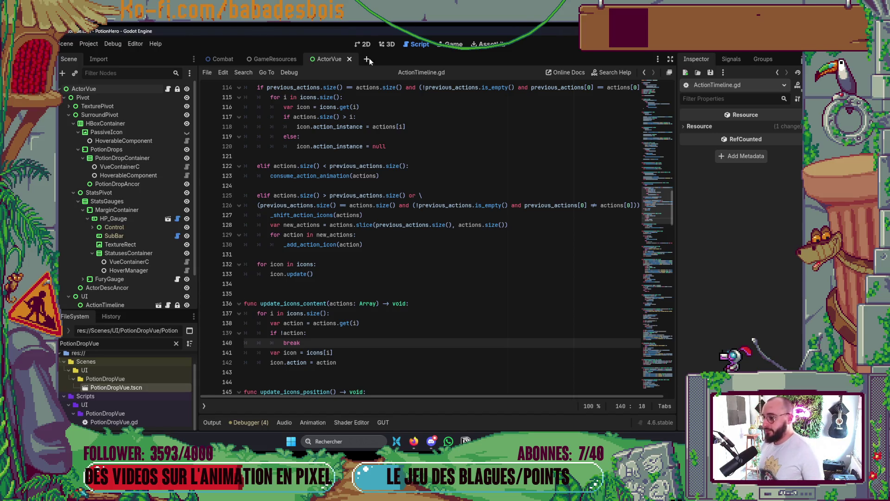
- Switch to the 2D workspace to view the ActorVue scene
left_click(370, 45)
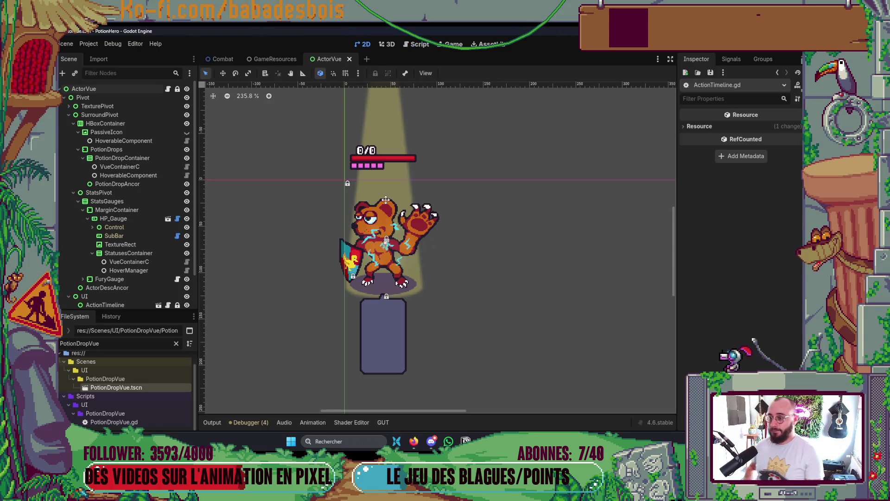
left_click(431, 441)
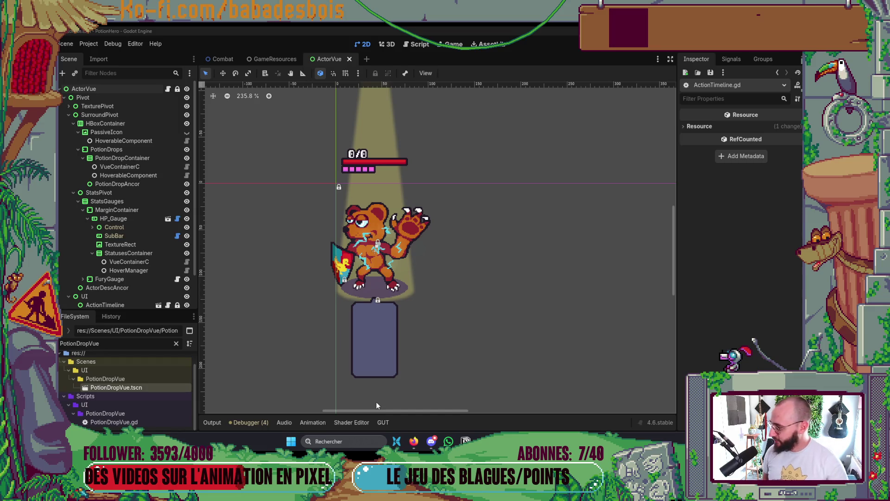
scroll(376, 402, "right", 1)
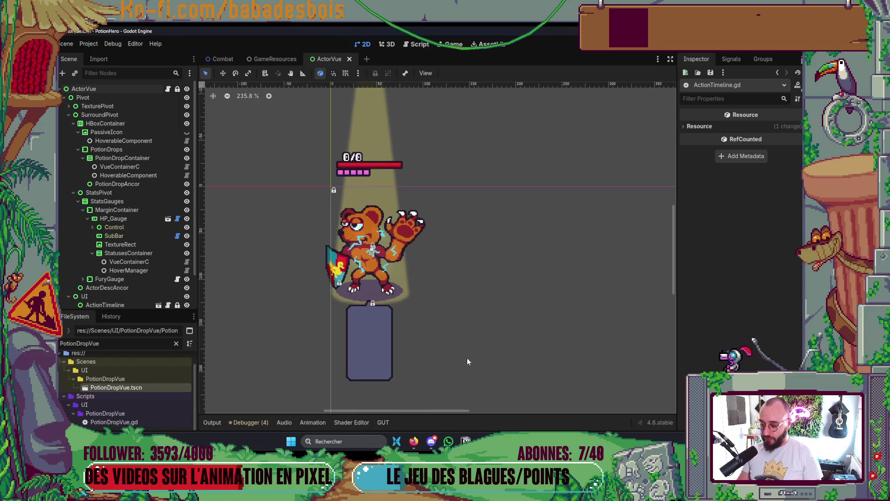